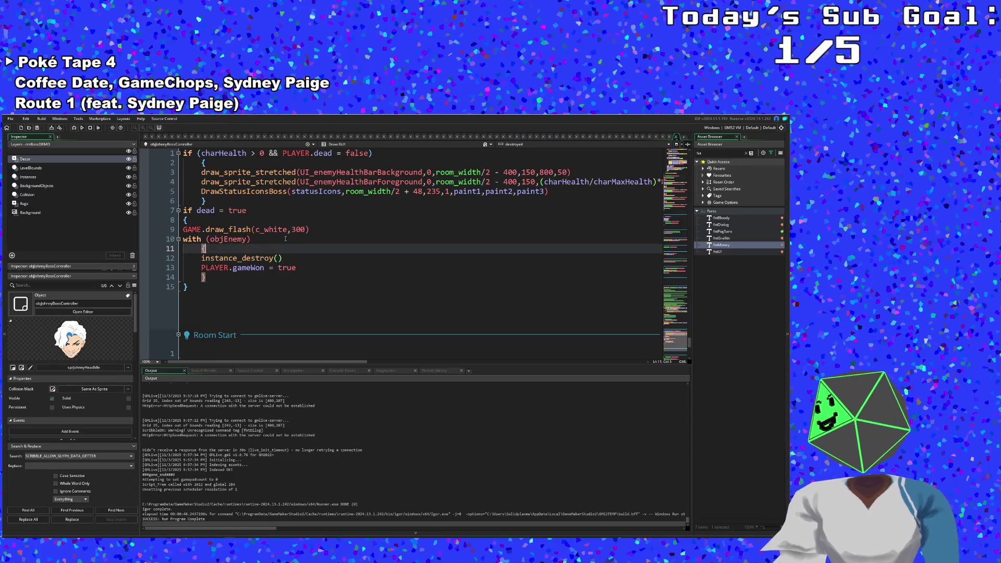
# Step: Change the flash duration in GAME.draw_flash(c_white,300) from 300 to 120
pyautogui.click(286, 267)
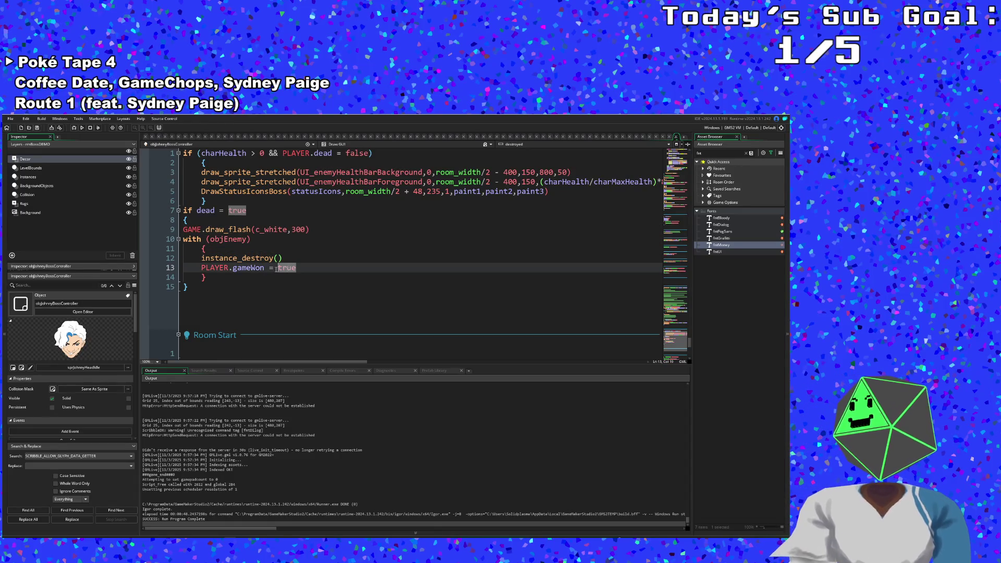
pyautogui.press('Up')
pyautogui.press('Up')
pyautogui.press('Up')
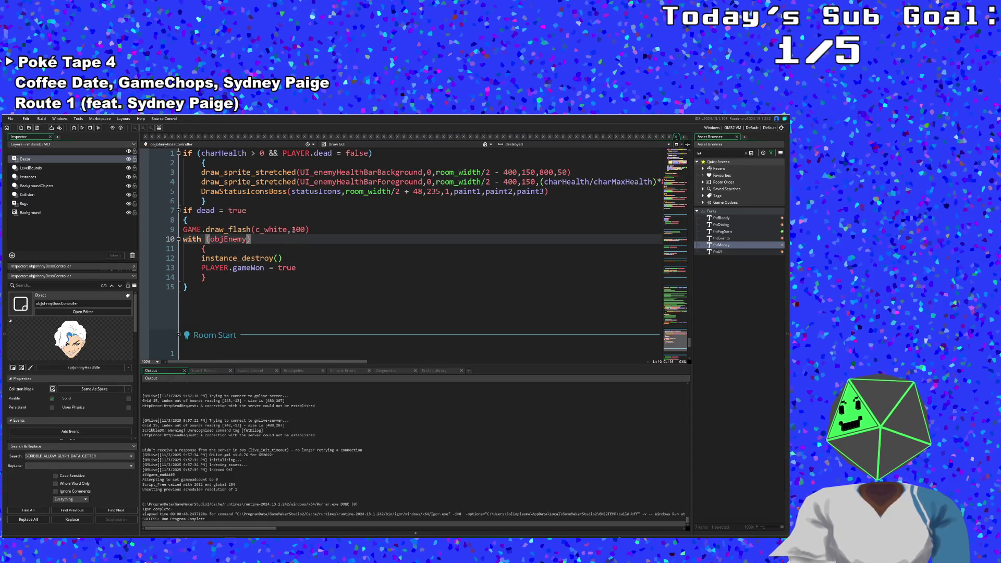
pyautogui.moveTo(294, 229); pyautogui.dragTo(305, 233)
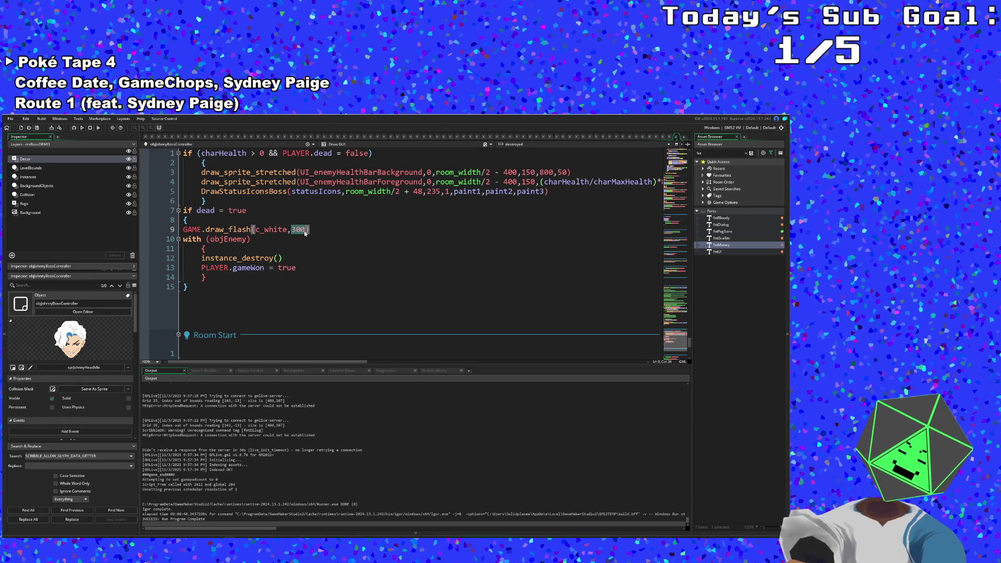
pyautogui.write('120')
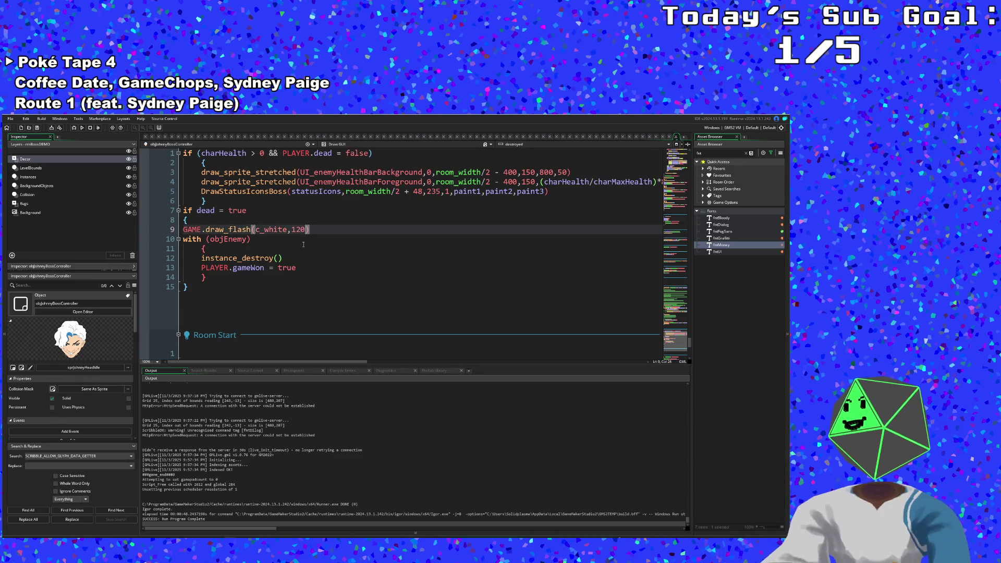
# Step: Shorten the flash further so the call reads GAME.draw_flash(c_white,60)
pyautogui.press('Down')
pyautogui.press('Down')
pyautogui.press('Down')
pyautogui.click(303, 273)
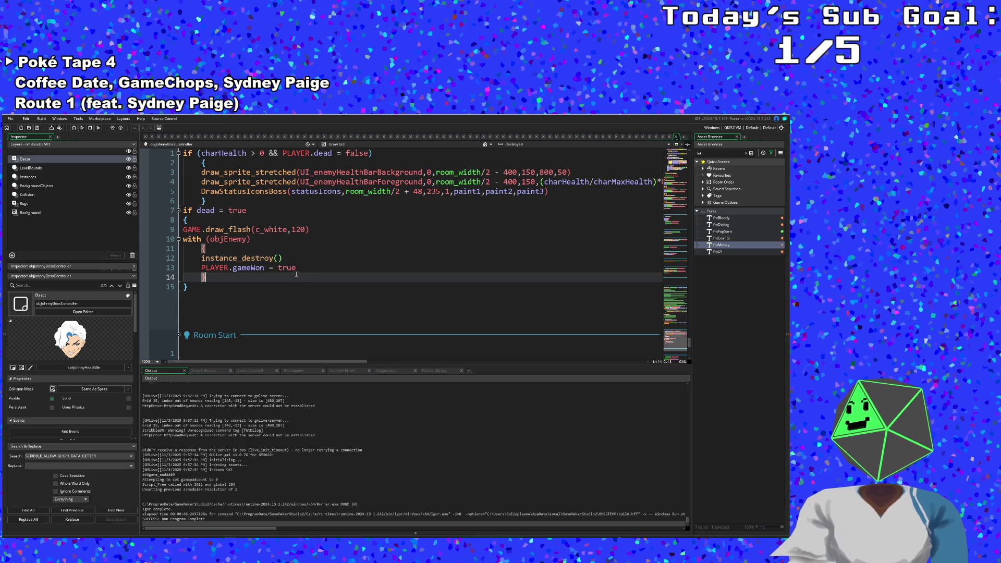
pyautogui.click(286, 267)
pyautogui.click(265, 271)
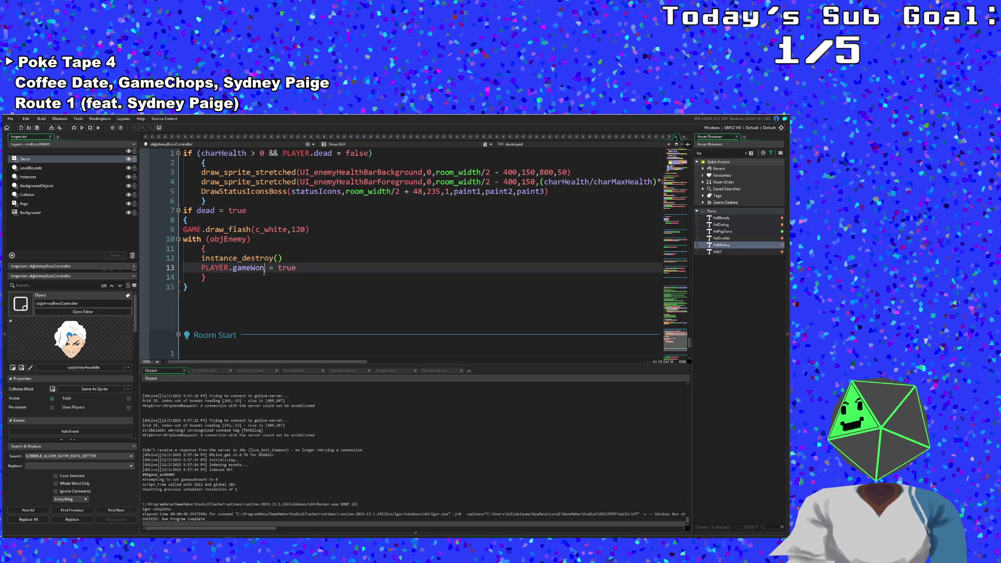
pyautogui.click(223, 280)
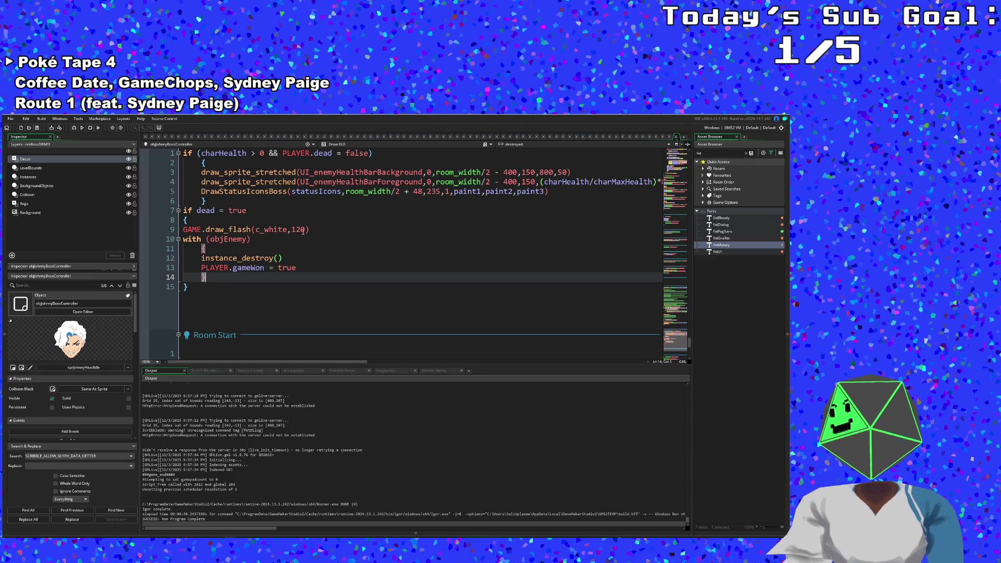
pyautogui.moveTo(305, 230); pyautogui.dragTo(294, 233)
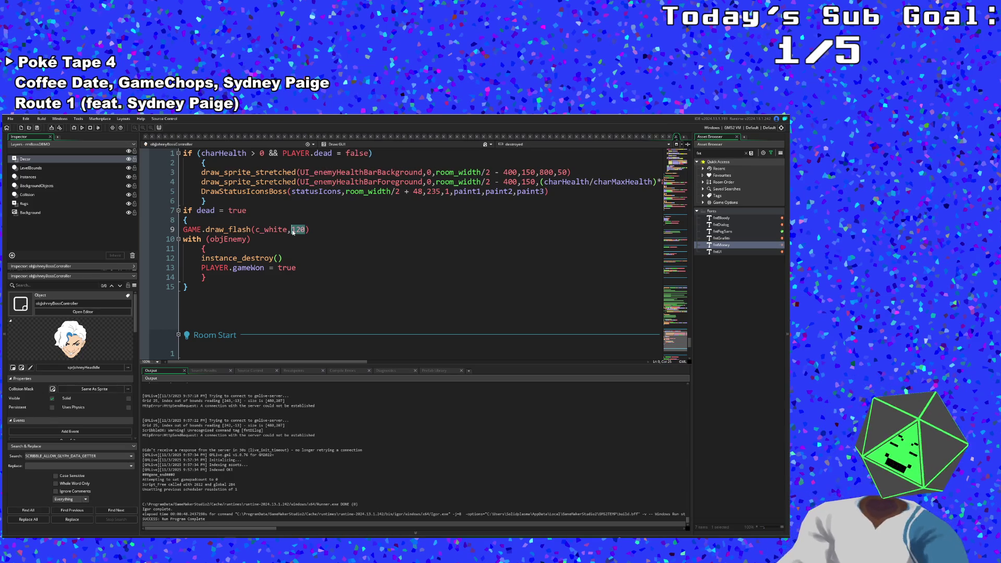
pyautogui.write('60')
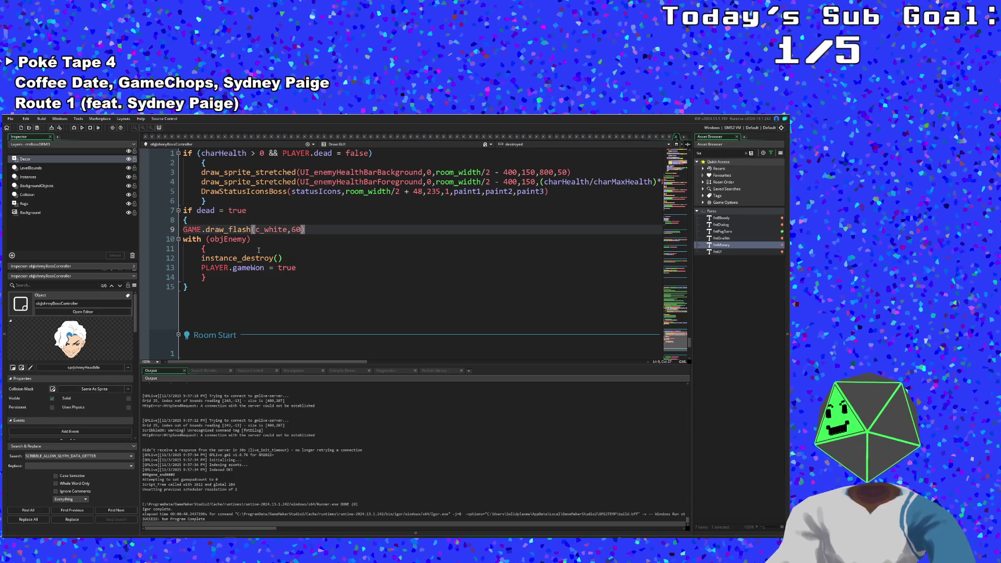
pyautogui.click(259, 249)
pyautogui.click(10, 118)
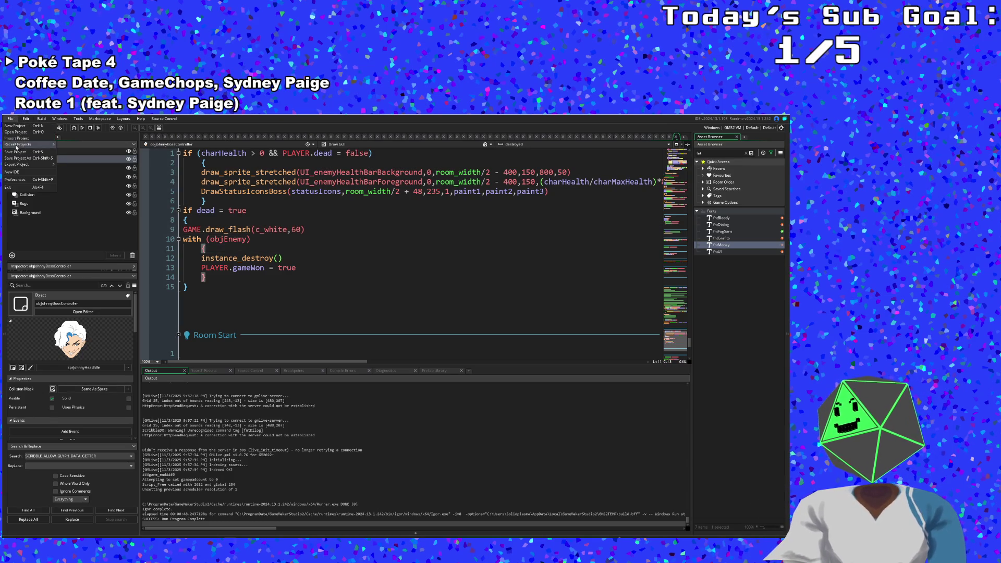
# Step: Build and run the game, start from the title screen and walk to the room exit
pyautogui.press('F5')
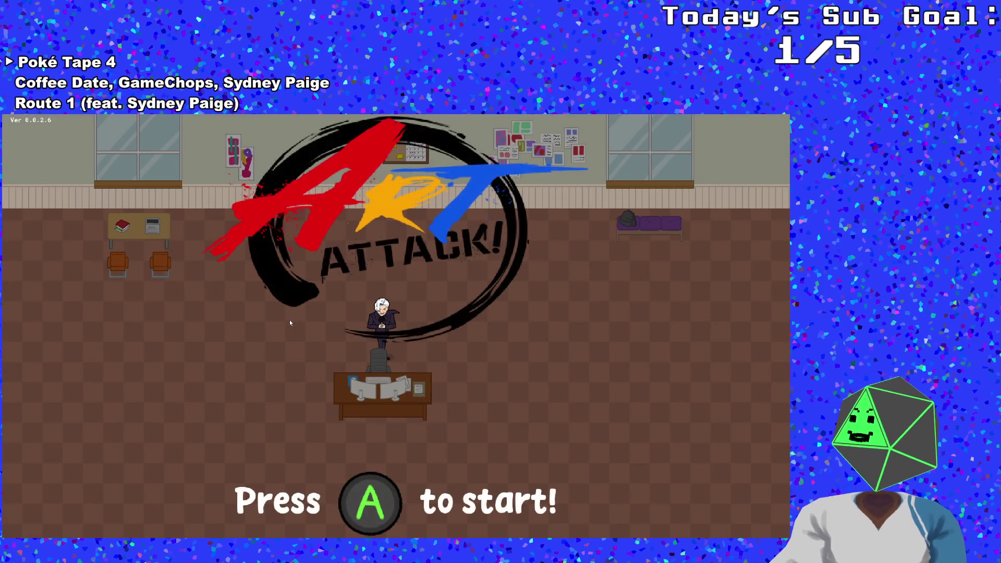
pyautogui.press('Return')
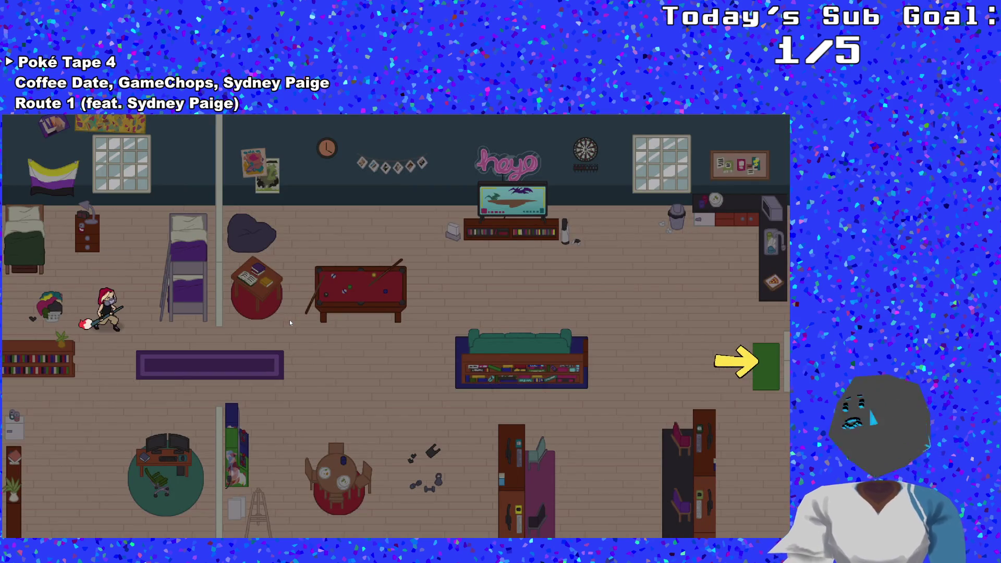
pyautogui.press('Escape')
pyautogui.press('Escape')
pyautogui.press('Right')
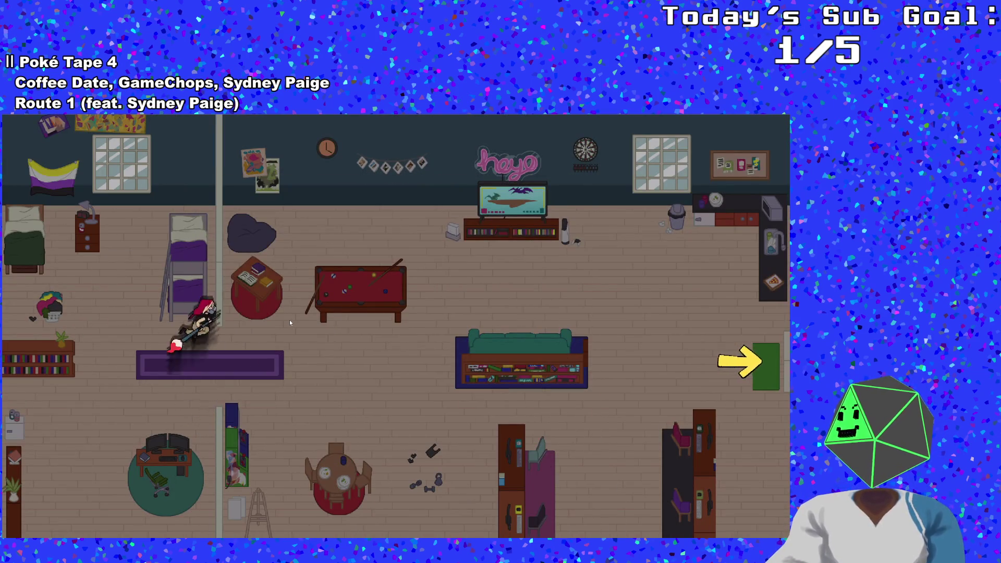
pyautogui.press('Right')
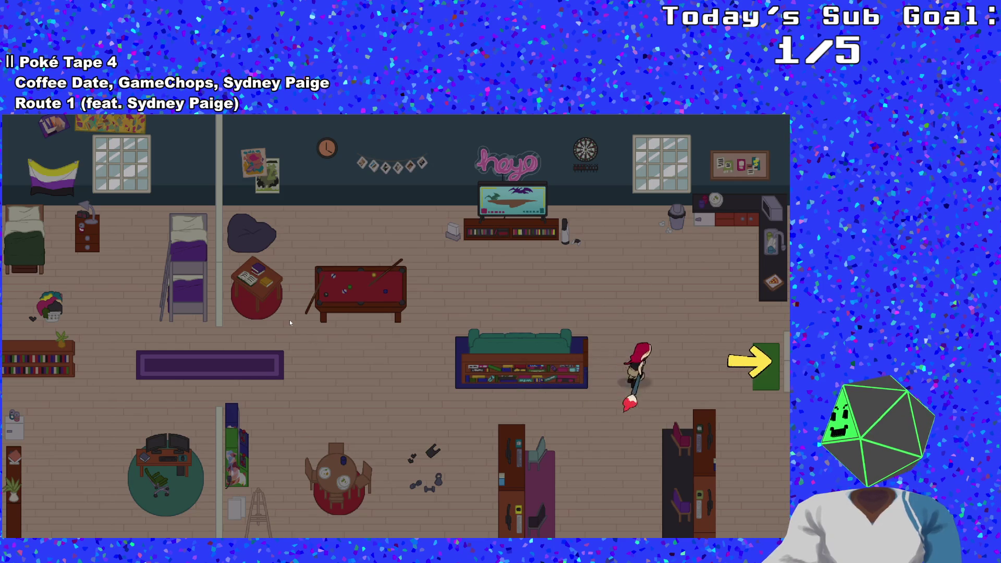
pyautogui.press('Right')
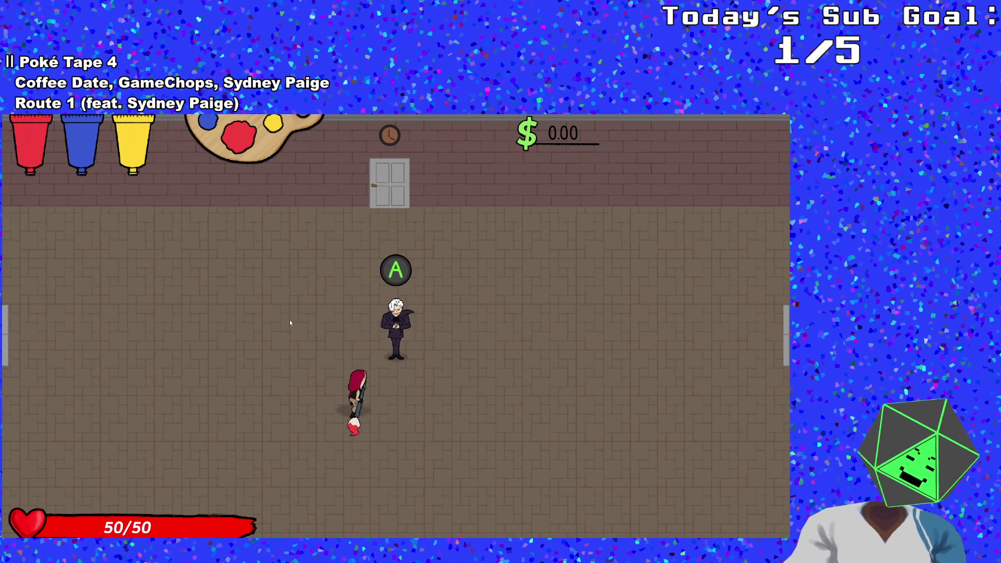
# Step: Talk to Johnny to start the boss fight, then end it with Destroy All Enemies
pyautogui.press('`')
pyautogui.press('Return')
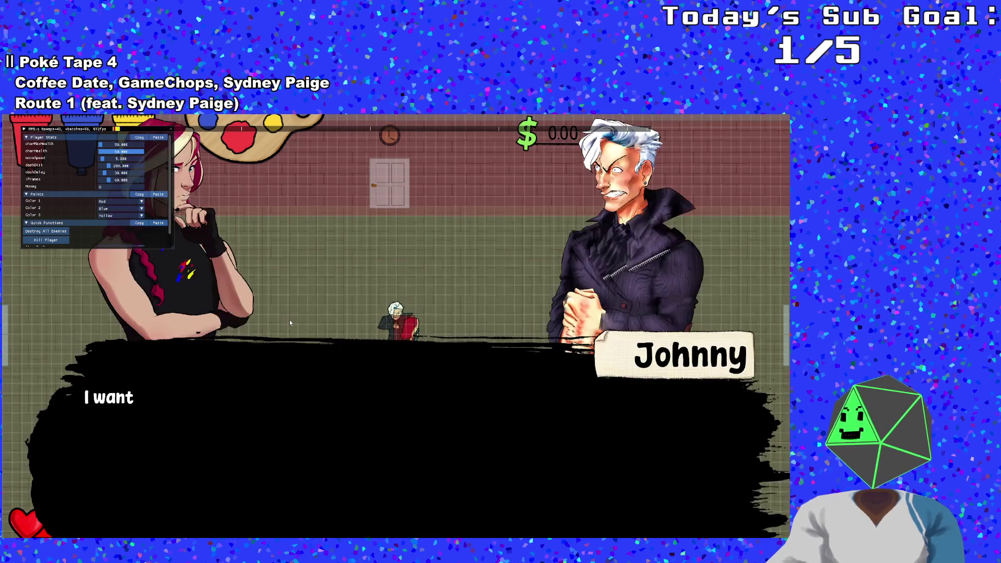
pyautogui.press('Return')
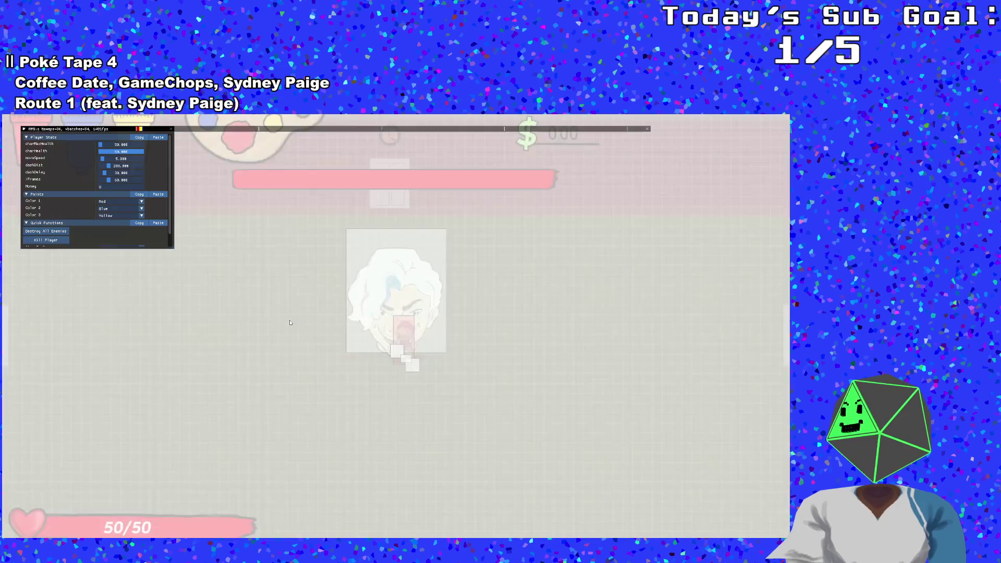
pyautogui.press('s')
pyautogui.press('a')
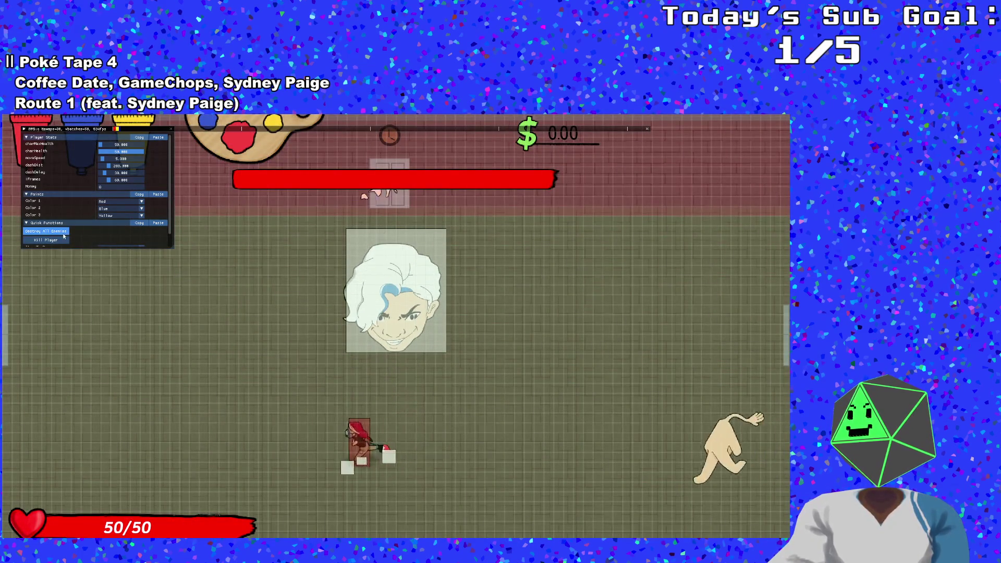
pyautogui.click(62, 235)
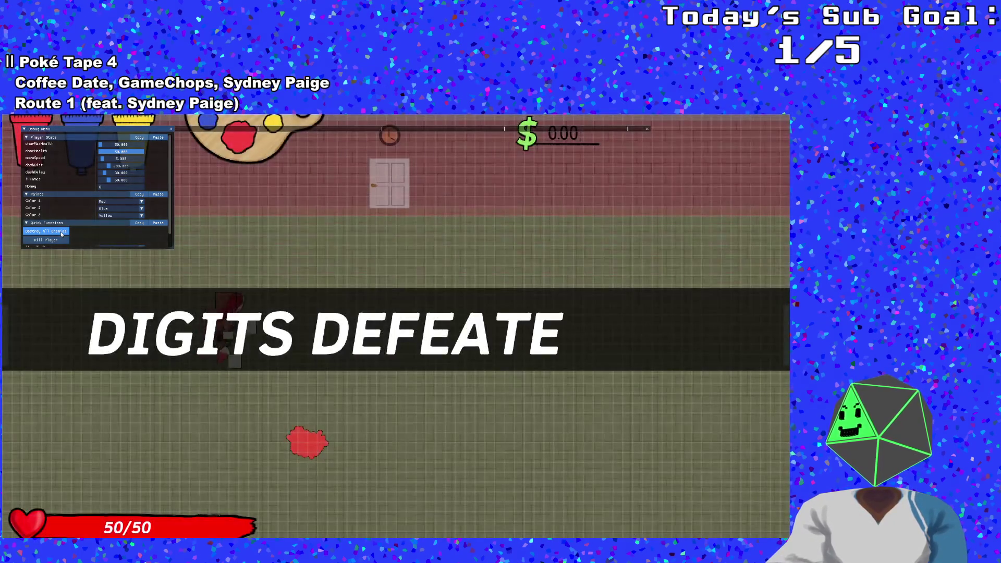
# Step: Walk around until the DIGITS DEFEATED banner and title screen appear, then close the test
pyautogui.press('d')
pyautogui.press('s')
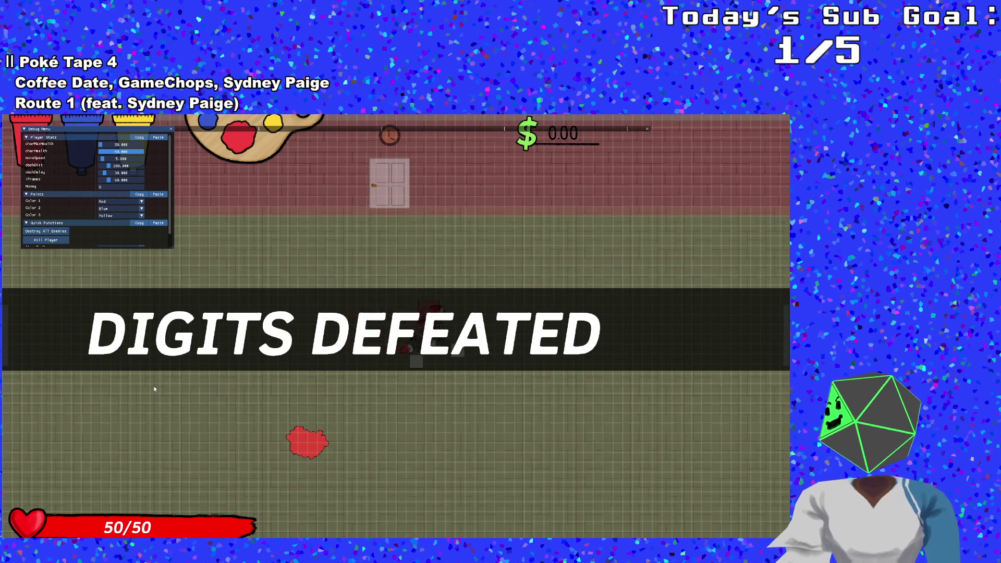
pyautogui.press('d')
pyautogui.press('s')
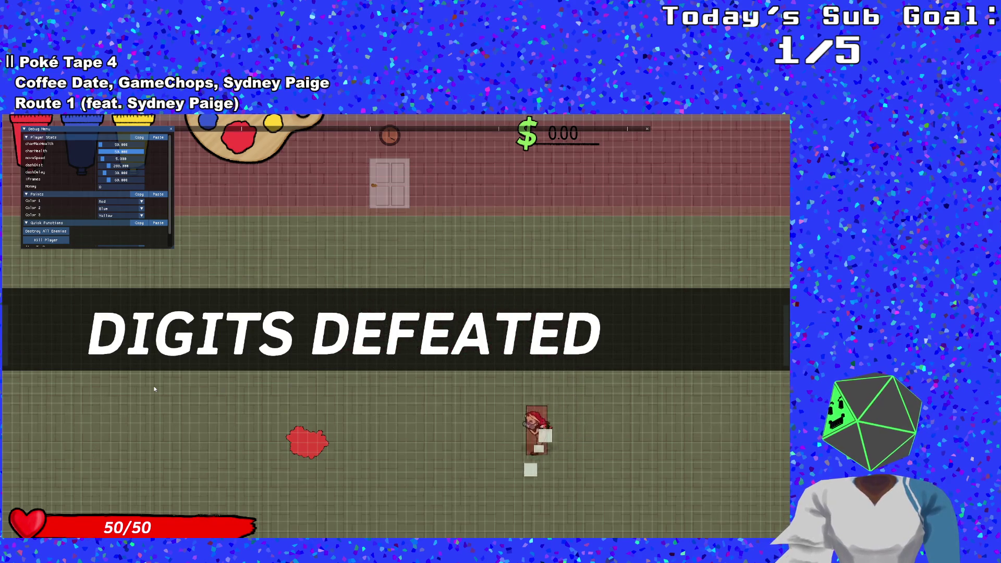
pyautogui.press('a')
pyautogui.press('w')
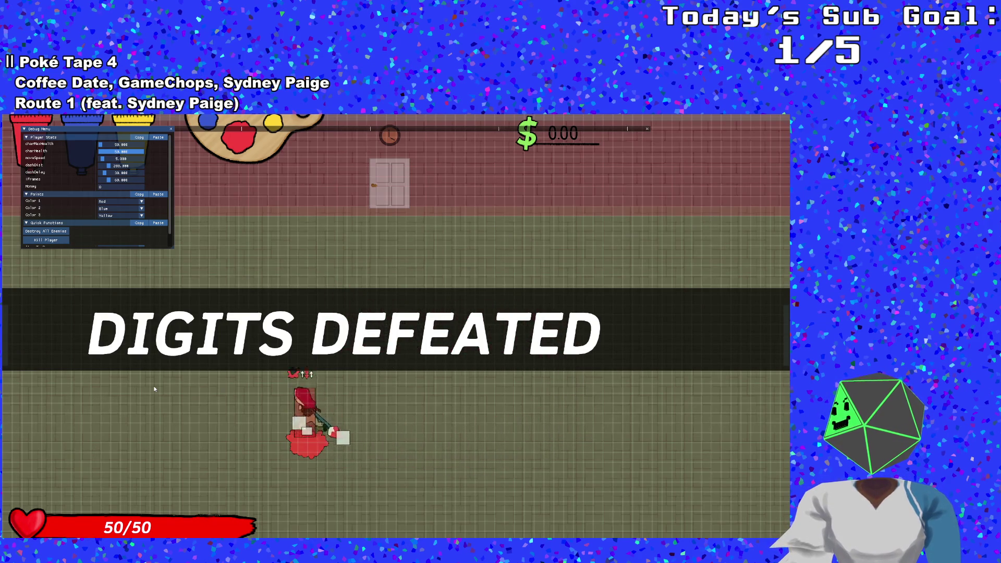
pyautogui.press('w')
pyautogui.press('d')
pyautogui.press('s')
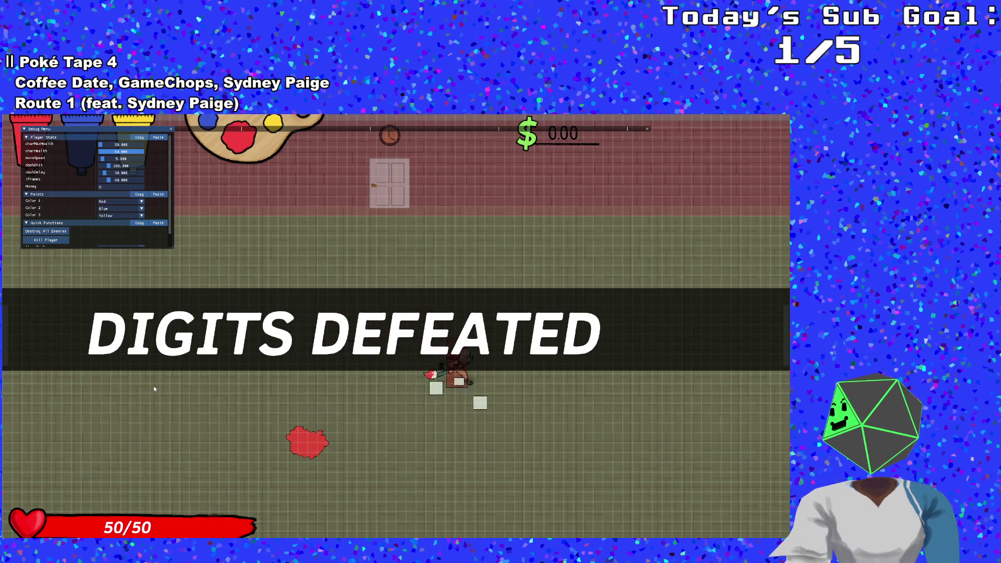
pyautogui.press('s')
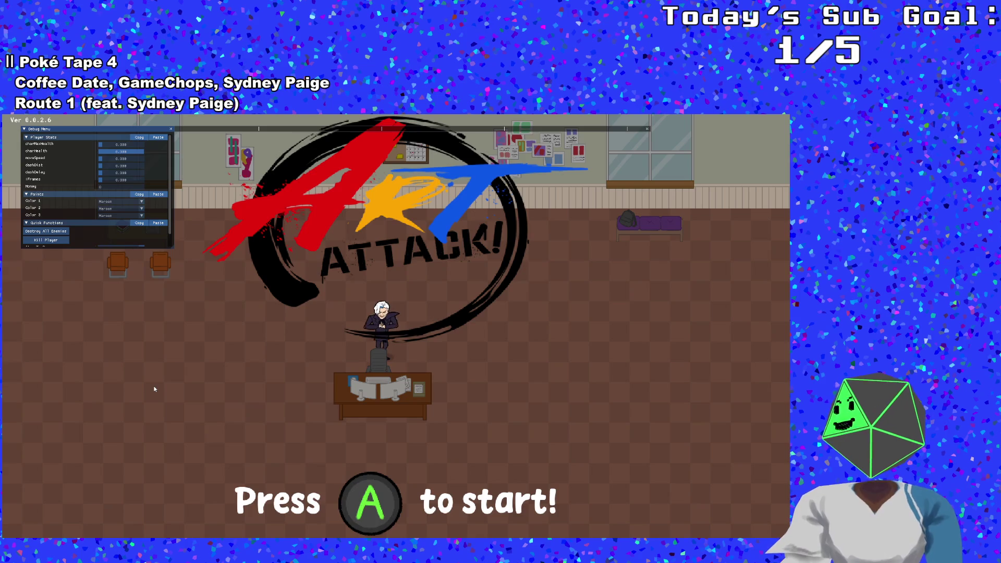
pyautogui.press('Escape')
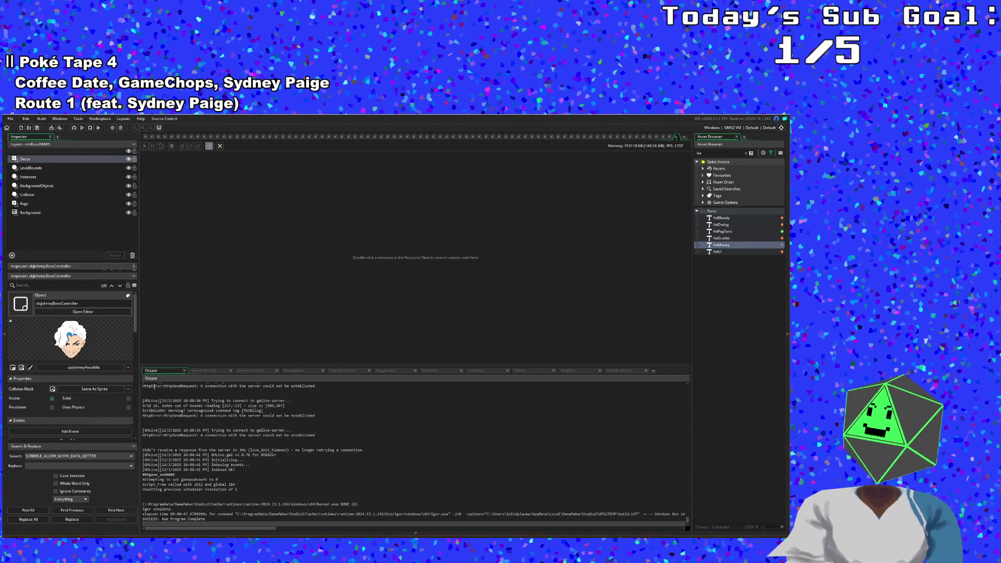
# Step: Check the output log, then search assets with 'objpl', retyped as 'hurshush'
pyautogui.click(207, 430)
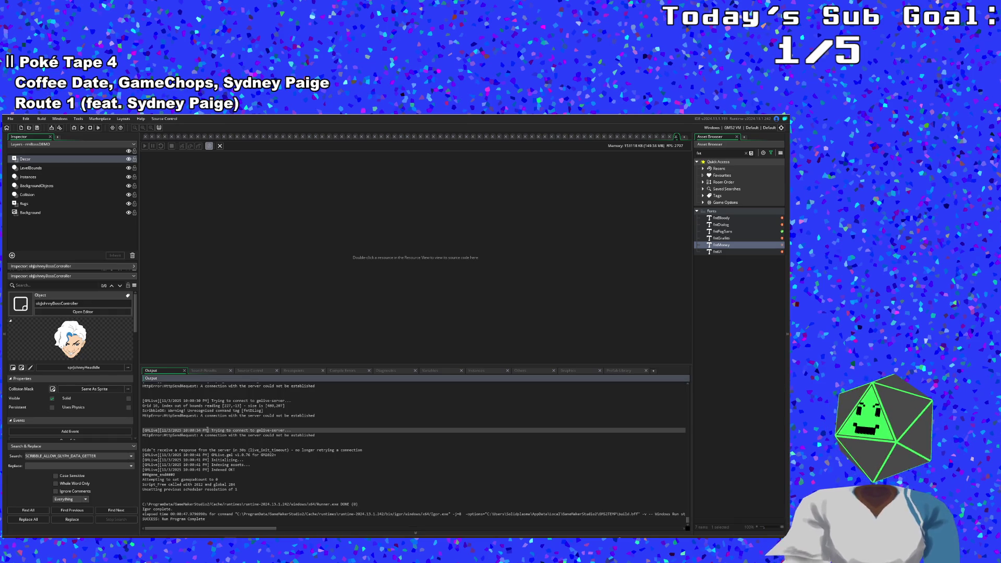
pyautogui.scroll(2, 208, 430)
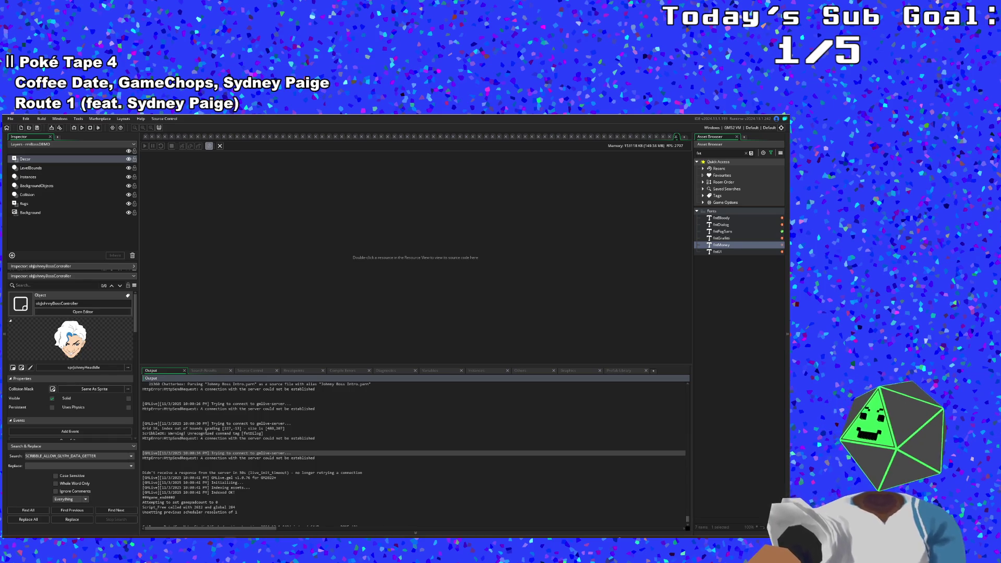
pyautogui.click(186, 314)
pyautogui.hotkey('ctrl', 't')
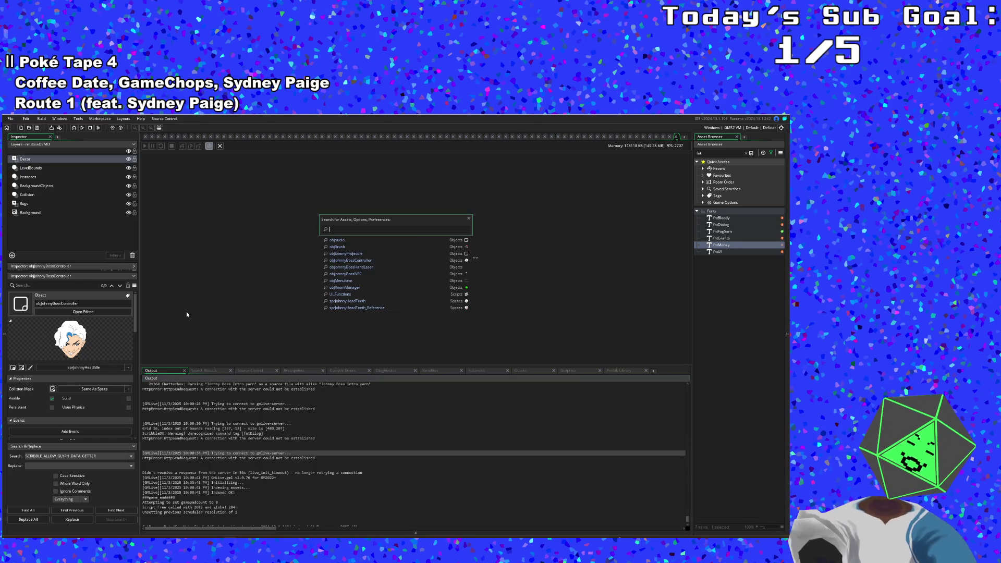
pyautogui.write('objpl')
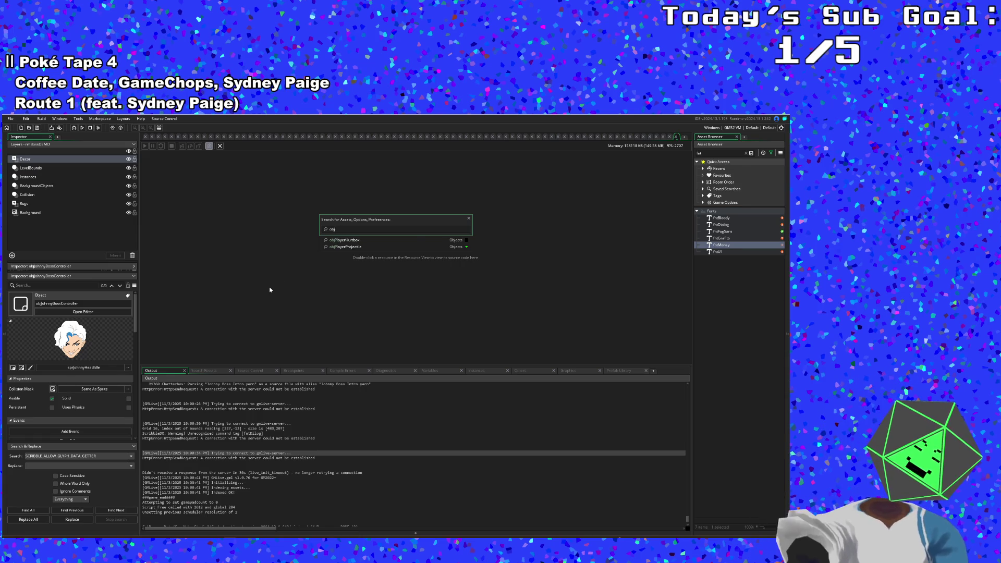
pyautogui.press('BackSpace')
pyautogui.press('BackSpace')
pyautogui.write('hursh')
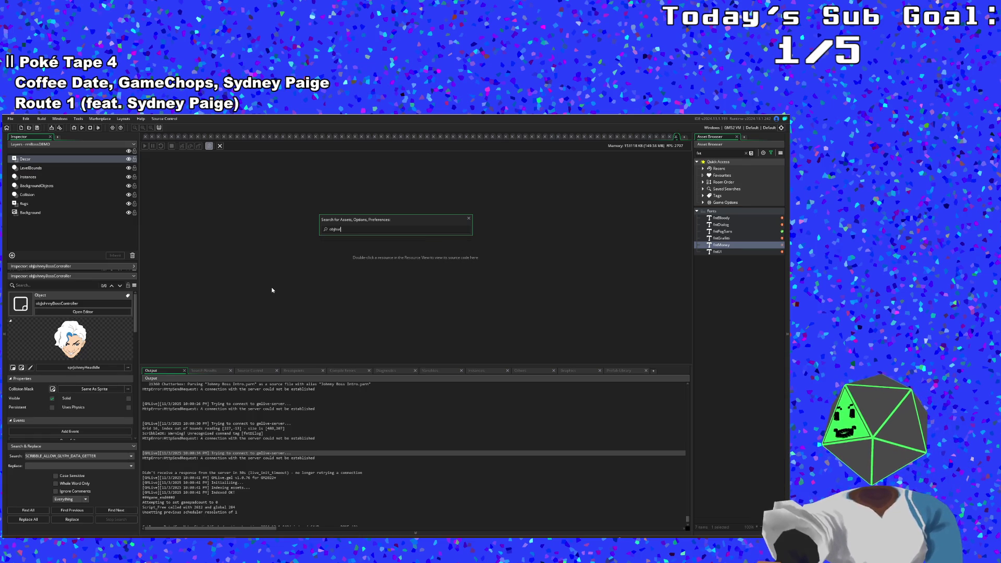
pyautogui.write('ush')
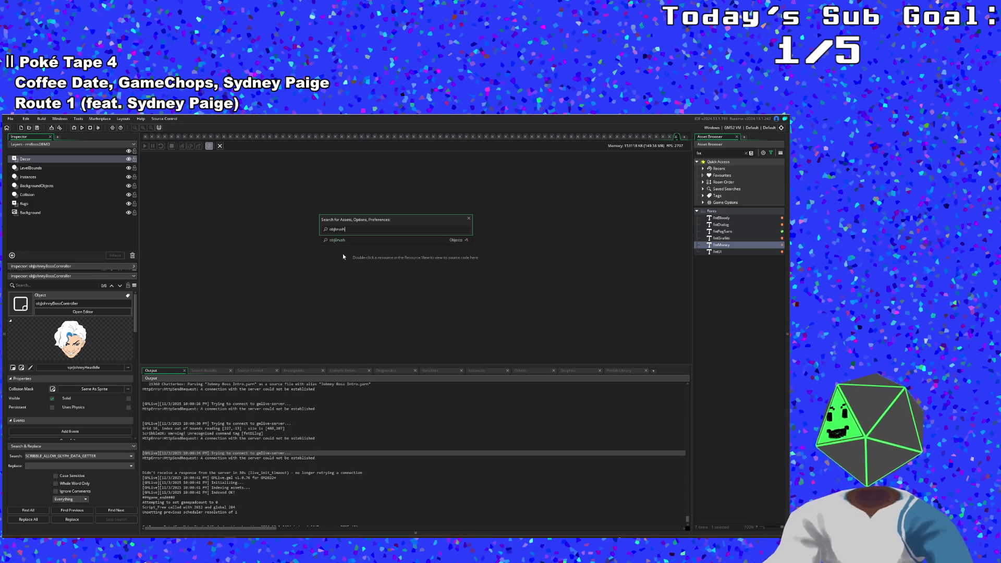
# Step: In objBrush's Draw GUI, add a [Red] tag after [fntDilog] on the DIGITS DEFEATED line
pyautogui.click(333, 240)
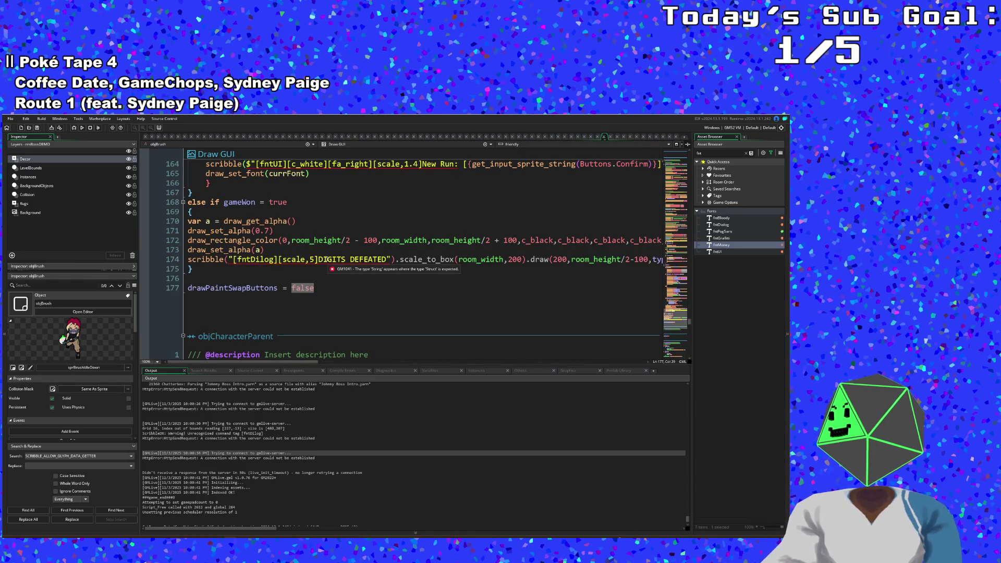
pyautogui.click(339, 261)
pyautogui.click(278, 259)
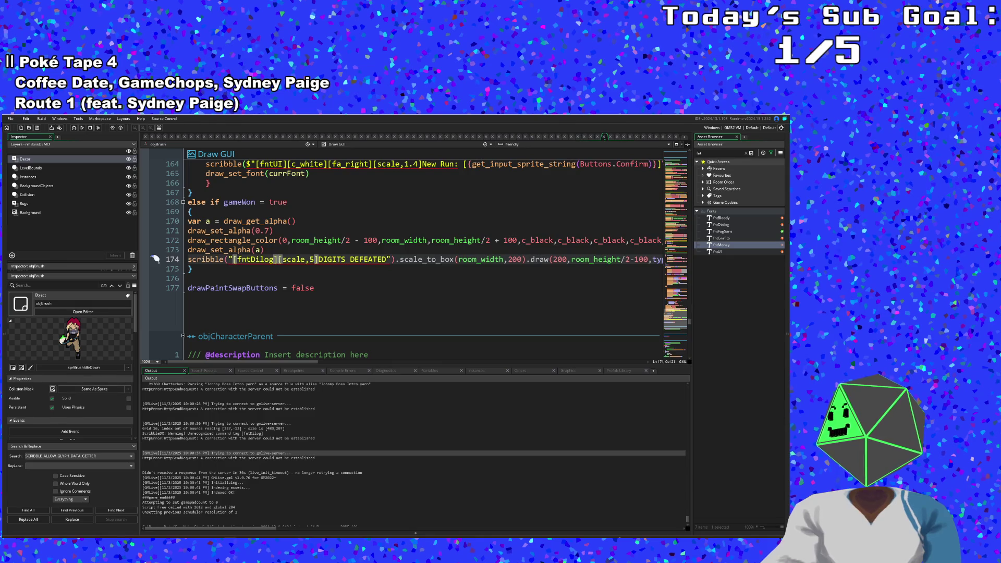
pyautogui.write('[]')
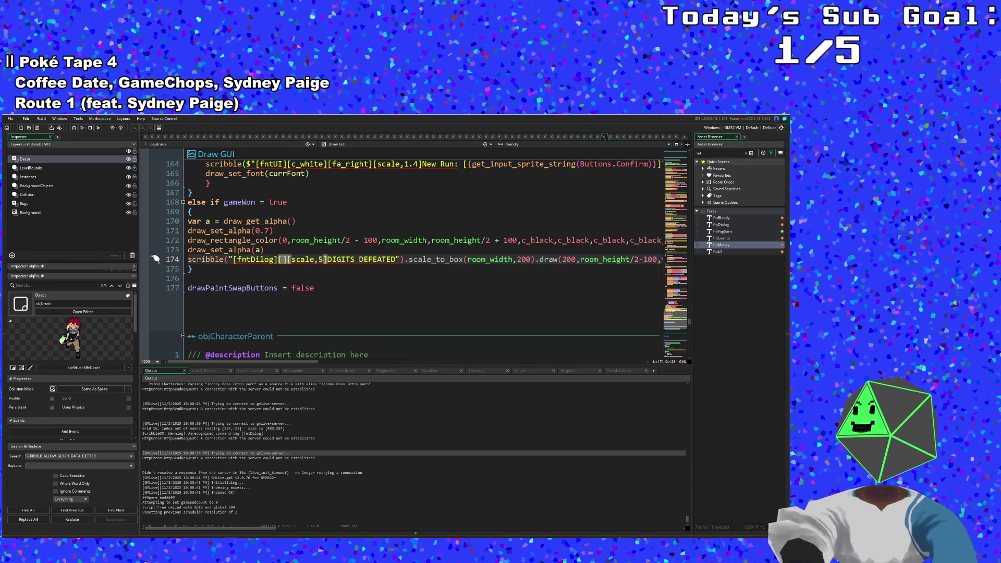
pyautogui.press('Left')
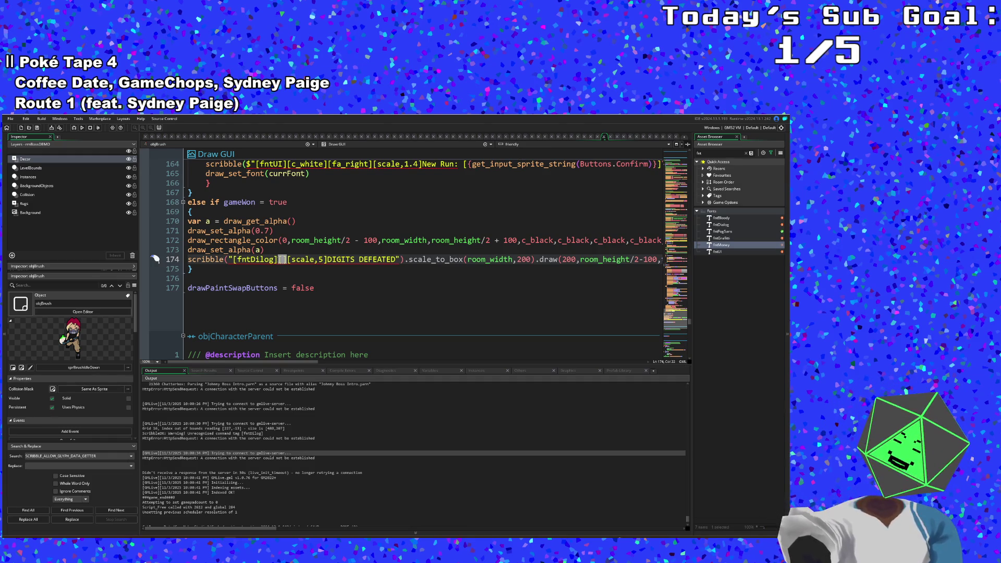
pyautogui.write('Maroon')
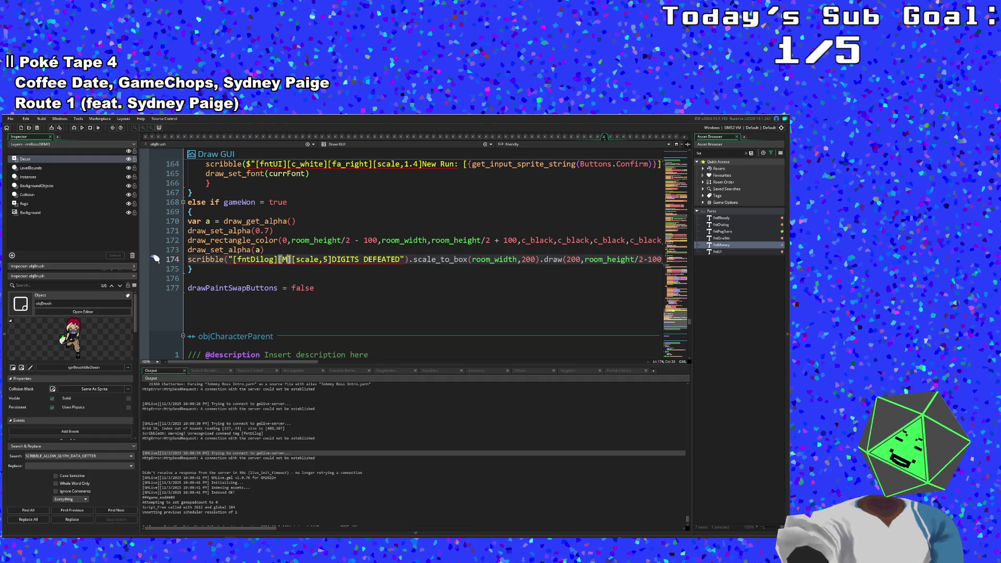
pyautogui.press('BackSpace')
pyautogui.press('BackSpace')
pyautogui.press('BackSpace')
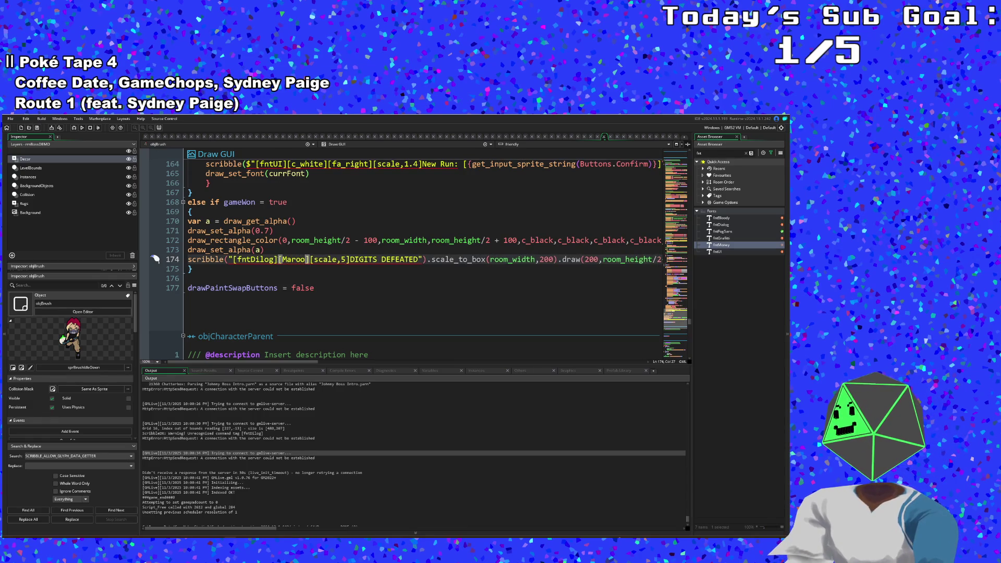
pyautogui.write('Red')
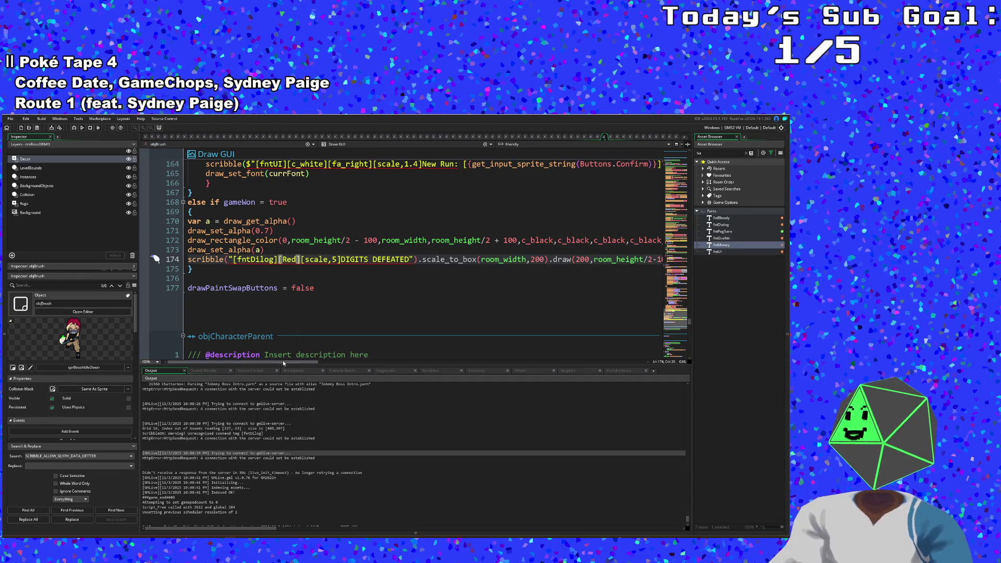
pyautogui.moveTo(283, 361); pyautogui.dragTo(388, 303)
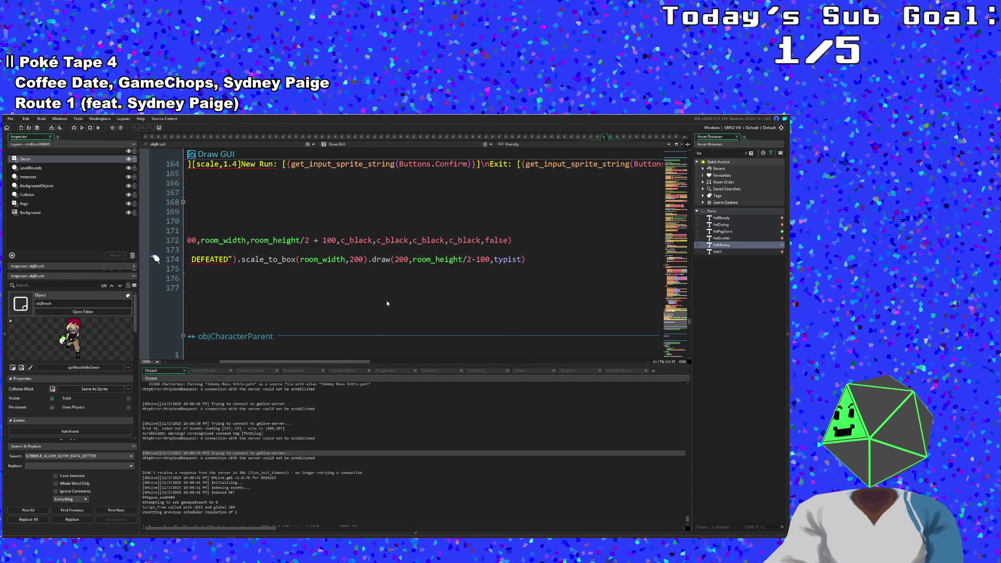
# Step: Move the banner's draw x position from 200 to 300 and start a test build
pyautogui.click(357, 259)
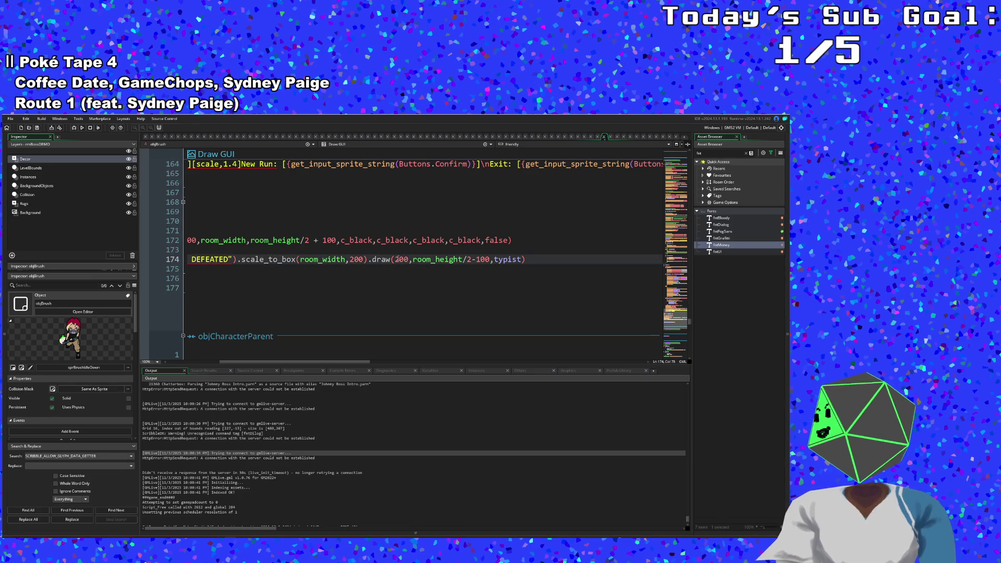
pyautogui.click(399, 259)
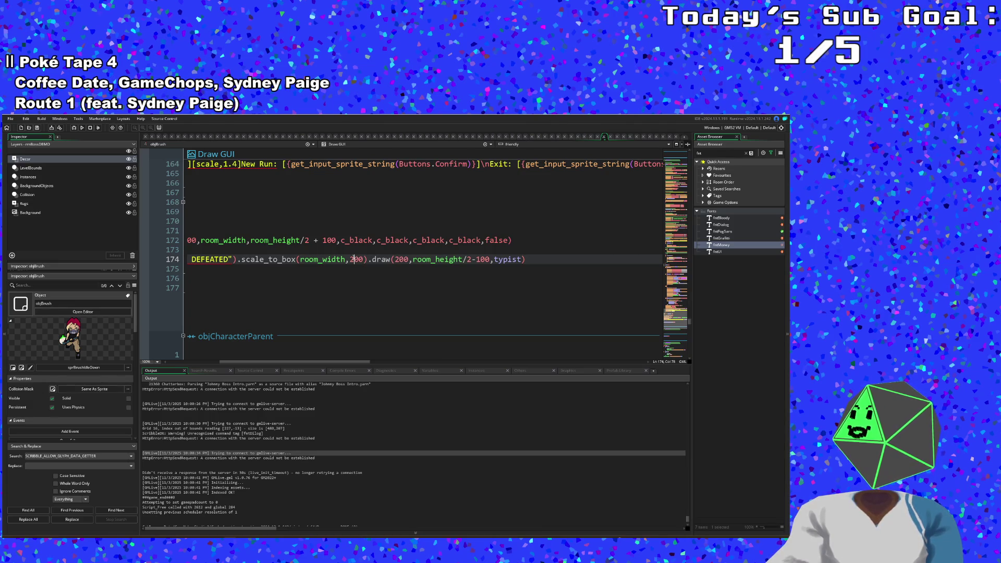
pyautogui.click(396, 259)
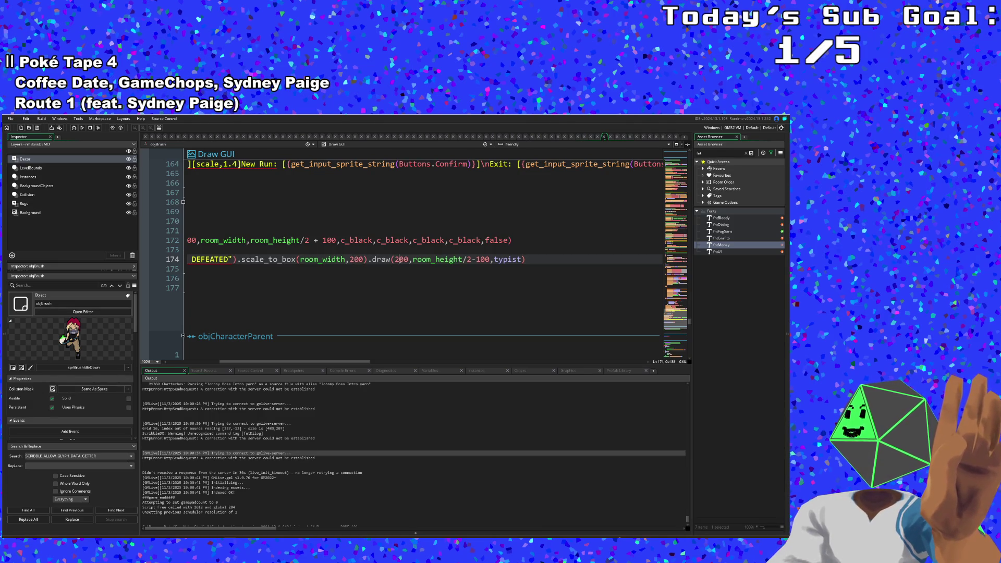
pyautogui.press('BackSpace')
pyautogui.write('3')
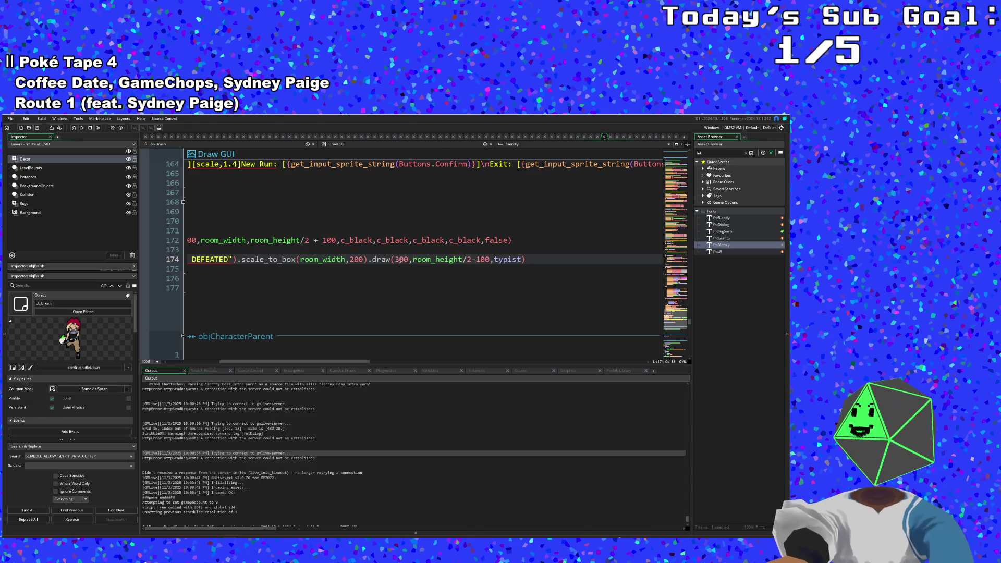
pyautogui.press('F5')
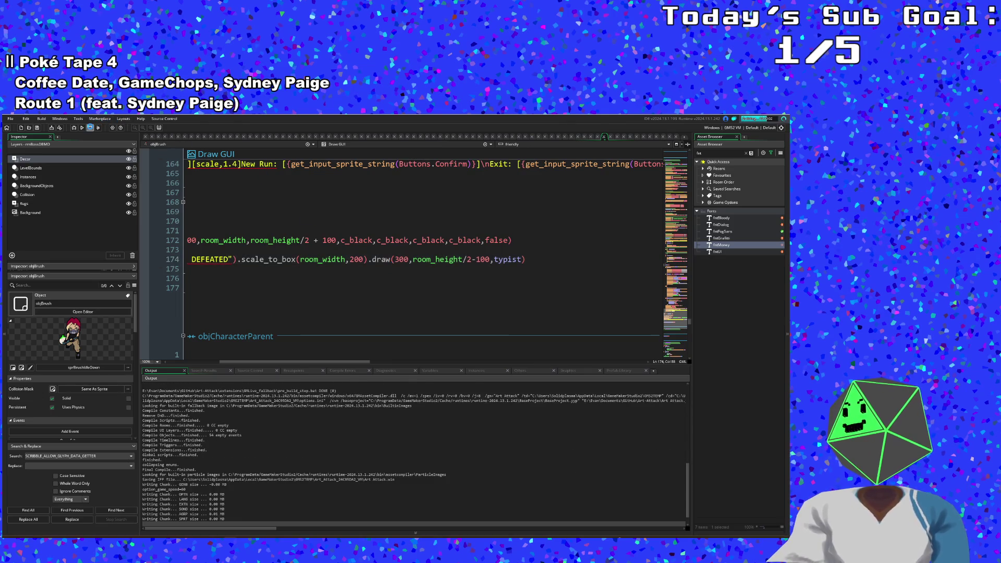
# Step: Search for objaudi and open objAudio's Alarm 0 code
pyautogui.click(217, 227)
pyautogui.hotkey('ctrl', 't')
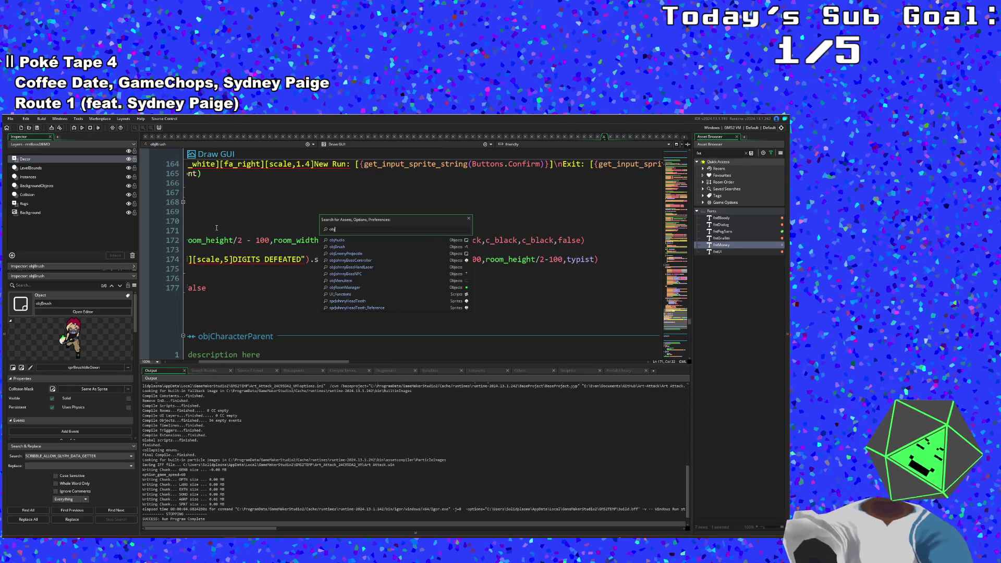
pyautogui.write('objaudi')
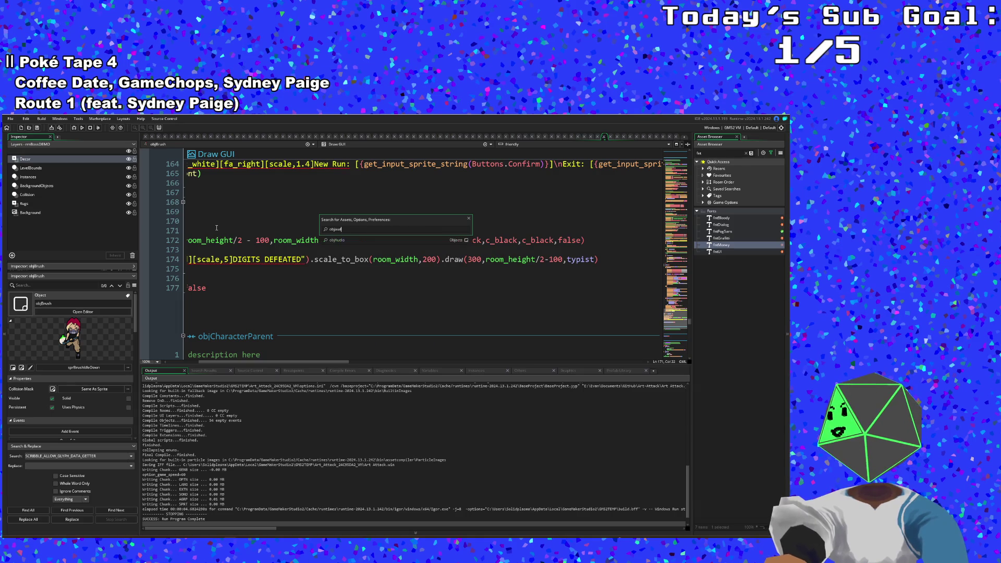
pyautogui.press('Return')
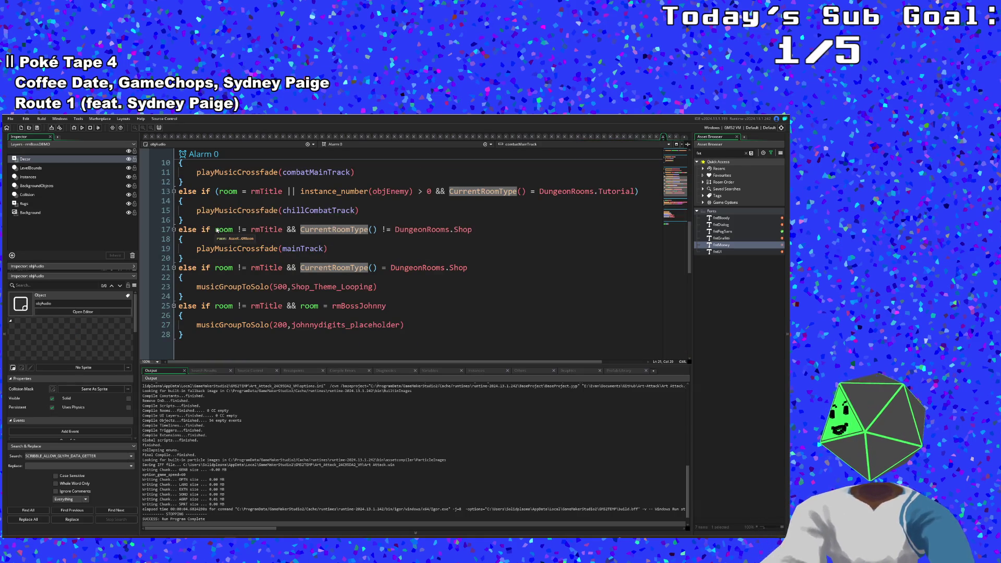
# Step: Review the room-based music branches: mainTrack, rmTitle and the chillMainTrack crossfade
pyautogui.click(216, 229)
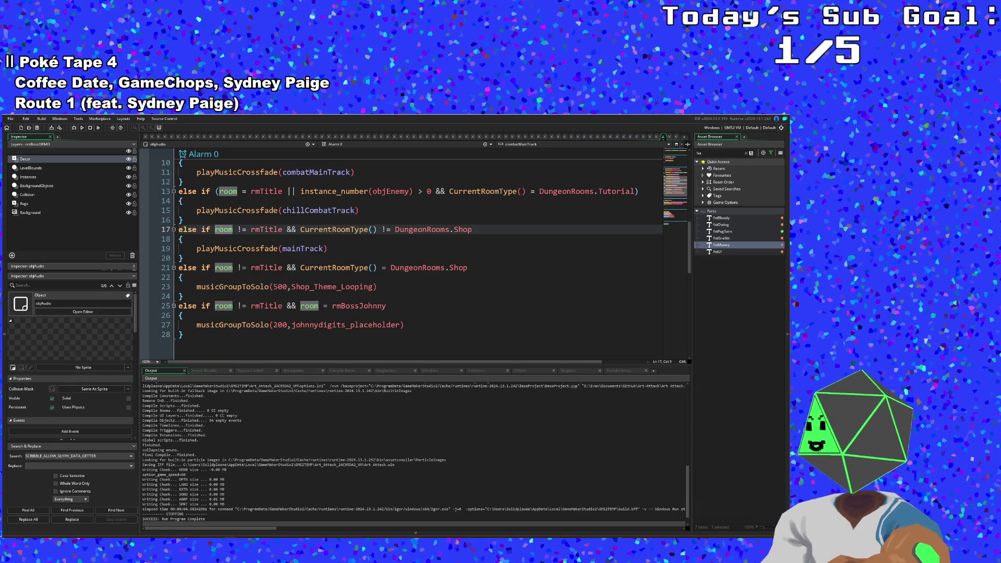
pyautogui.click(251, 249)
pyautogui.scroll(1, 251, 249)
pyautogui.click(251, 248)
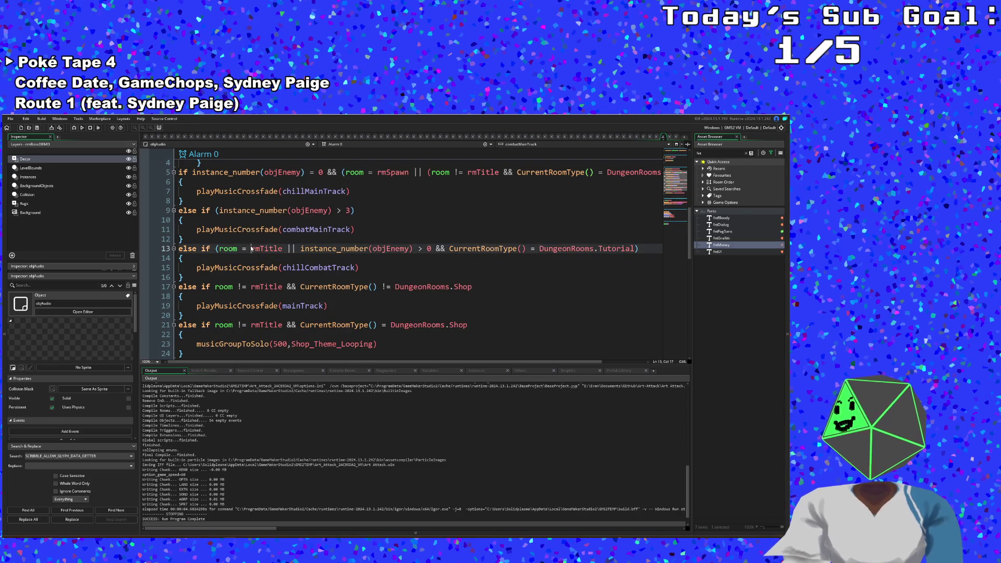
pyautogui.scroll(1, 250, 250)
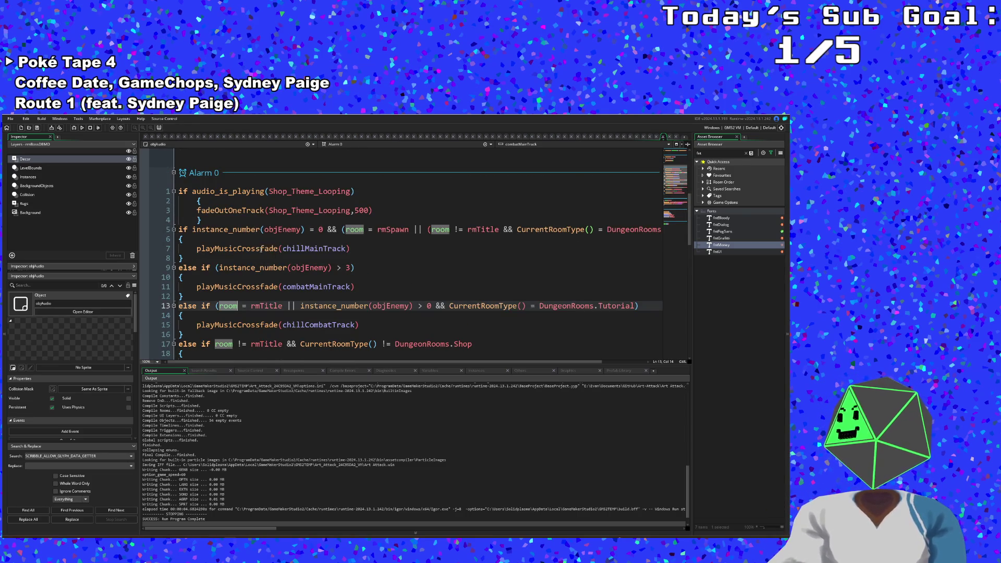
pyautogui.click(261, 249)
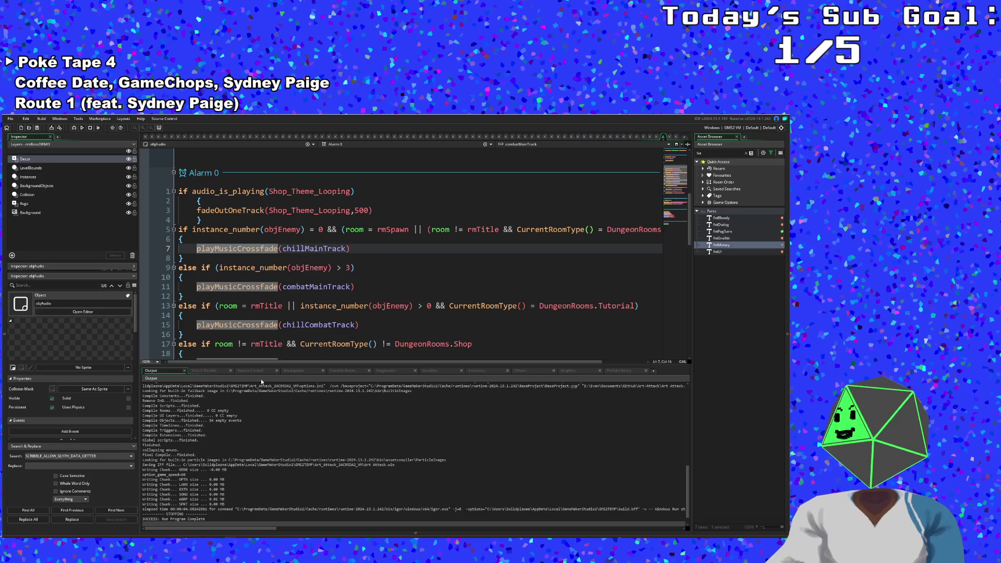
pyautogui.moveTo(255, 362); pyautogui.dragTo(301, 369)
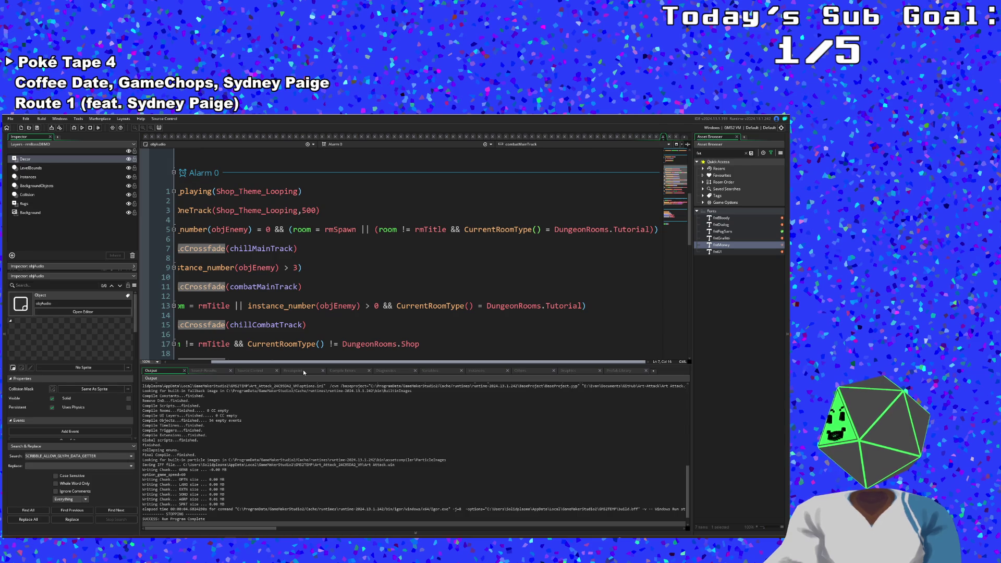
pyautogui.moveTo(295, 367); pyautogui.dragTo(247, 367)
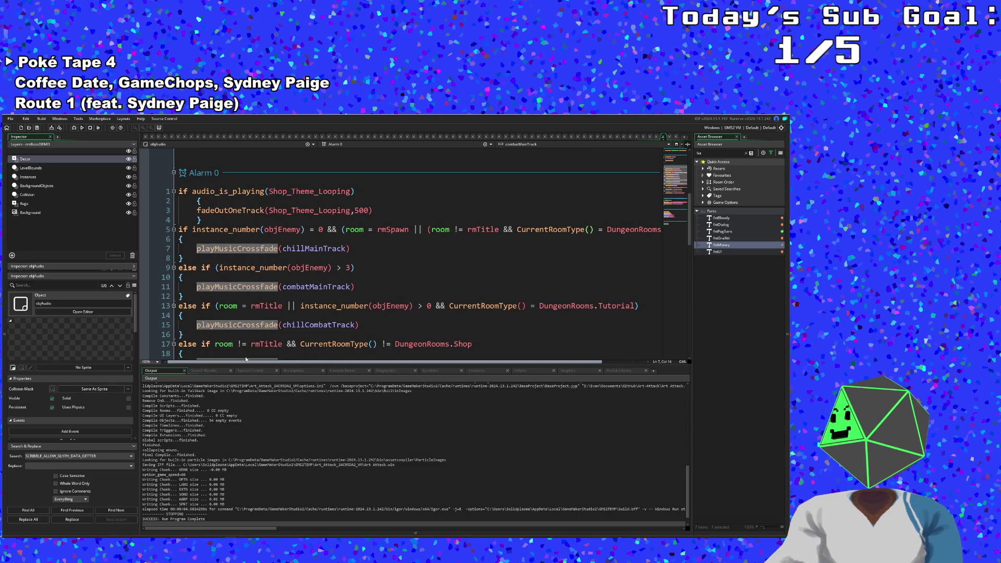
# Step: Check the tutorial branch's playMusicCrossfade(chillCombatTrack) call and the mainTrack line below
pyautogui.click(270, 317)
pyautogui.scroll(-1, 270, 317)
pyautogui.click(300, 278)
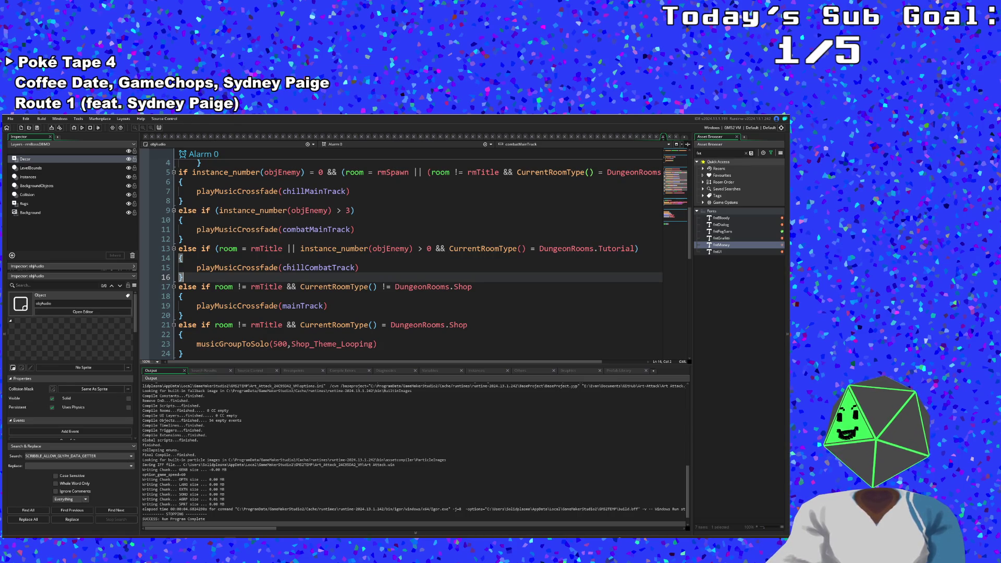
pyautogui.click(279, 259)
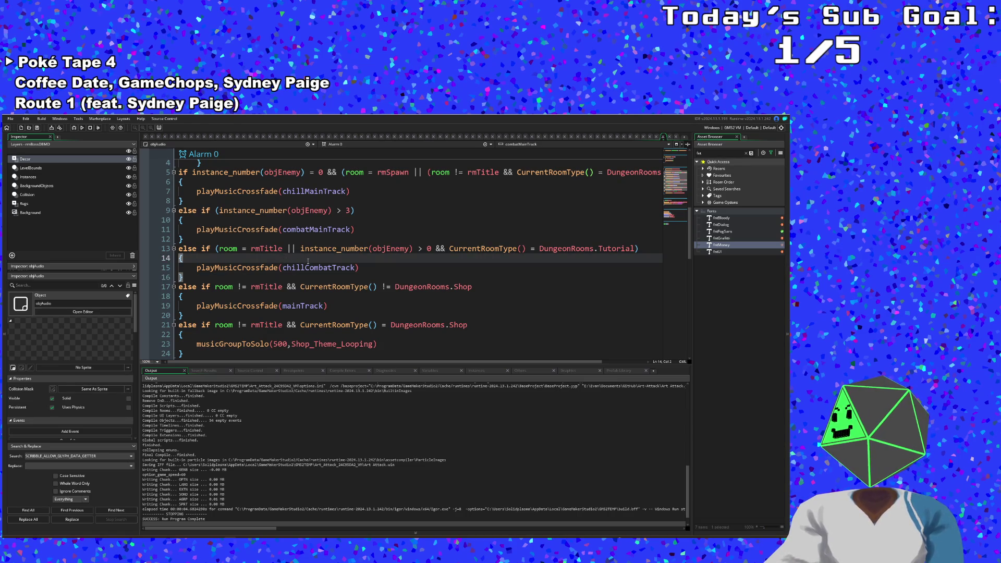
pyautogui.click(380, 269)
pyautogui.scroll(-2, 343, 286)
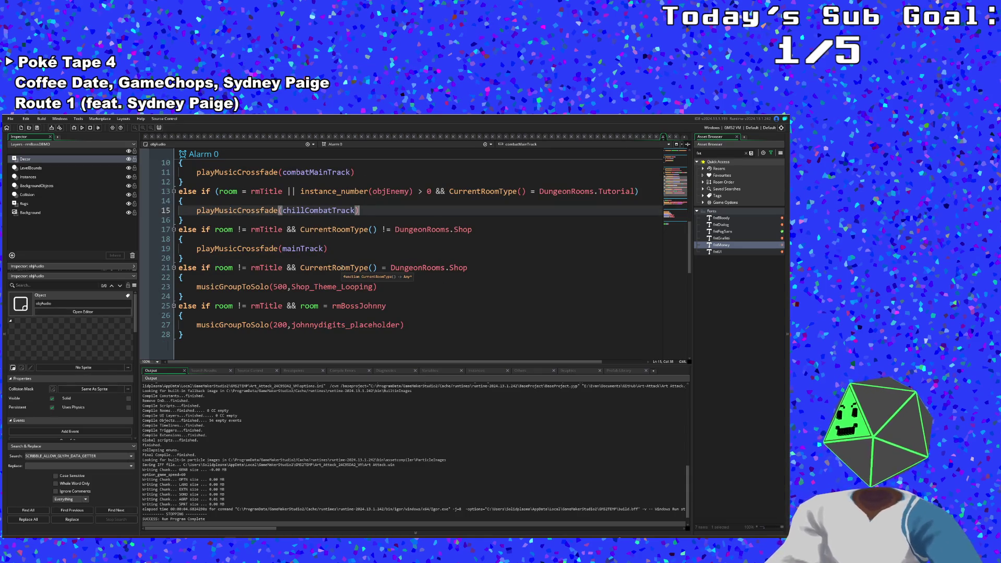
pyautogui.click(342, 250)
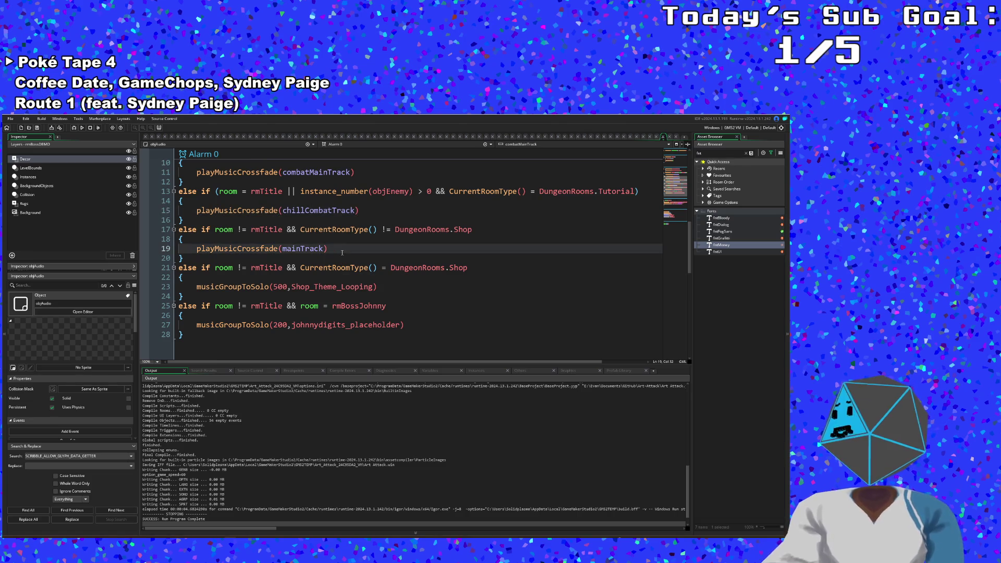
# Step: Try extending line 17's condition with CurrentRoomType() != DungeonRooms, then remove it
pyautogui.click(476, 231)
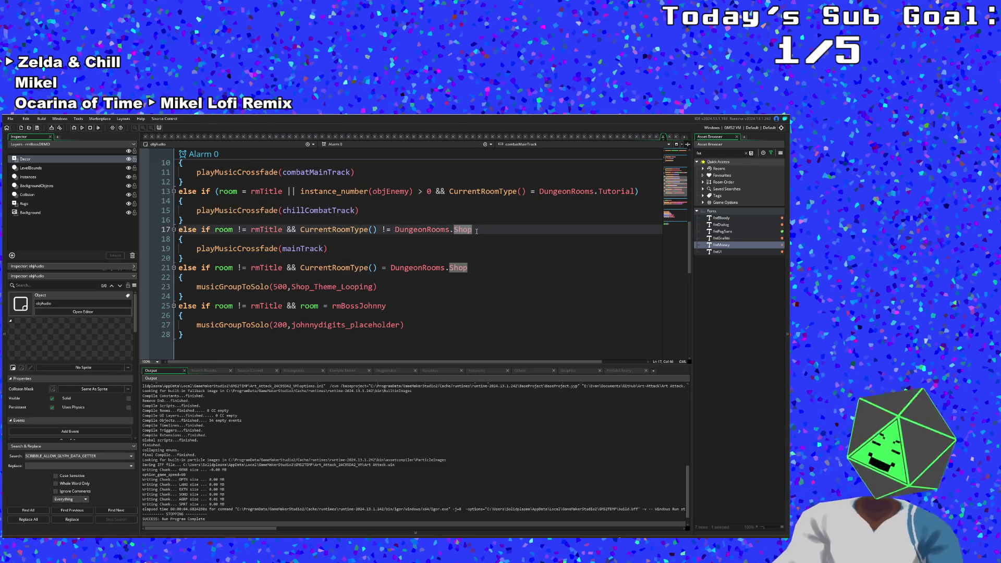
pyautogui.write(' && cu')
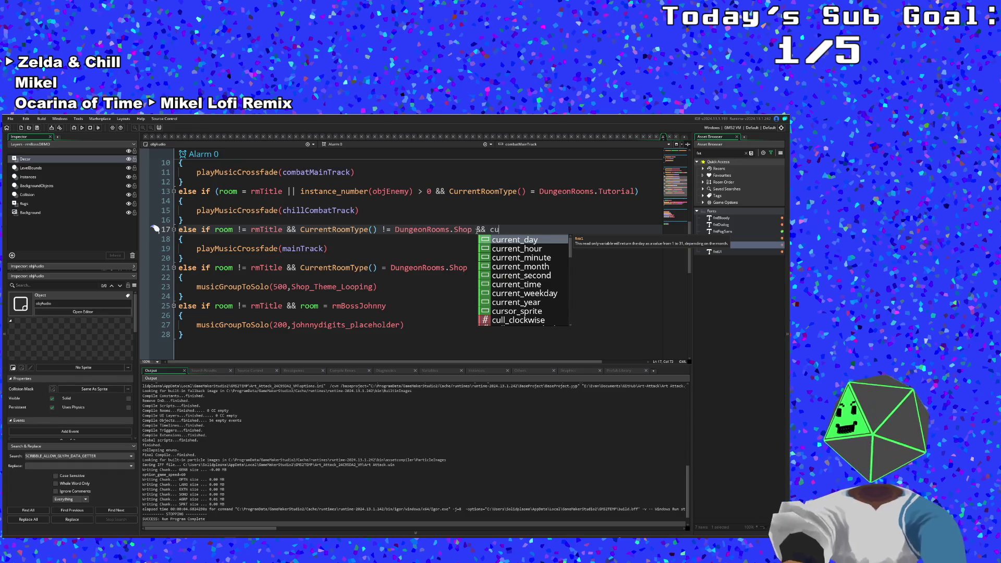
pyautogui.write('rrent')
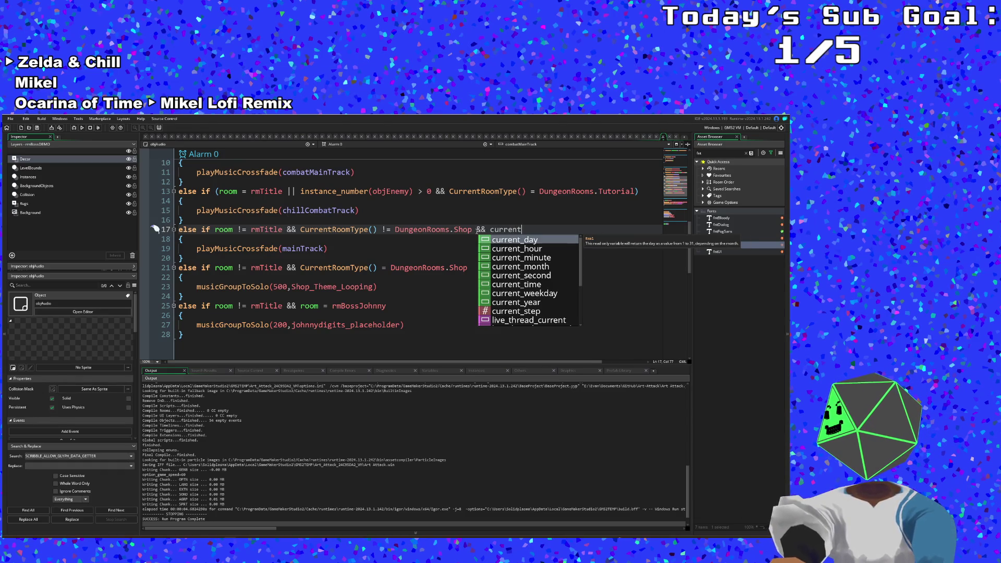
pyautogui.press('BackSpace')
pyautogui.press('BackSpace')
pyautogui.press('BackSpace')
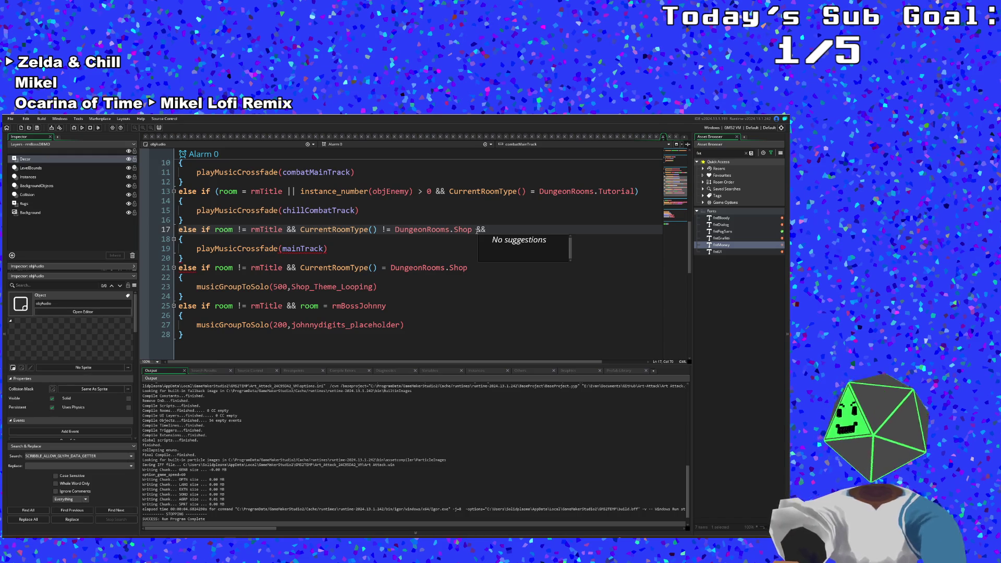
pyautogui.write('Curr')
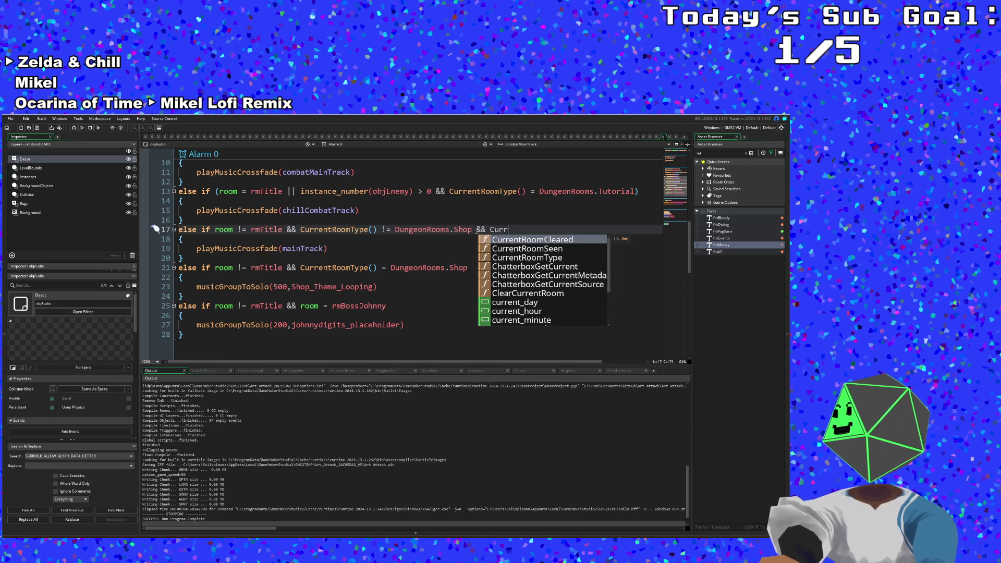
pyautogui.press('Down')
pyautogui.press('Down')
pyautogui.press('Return')
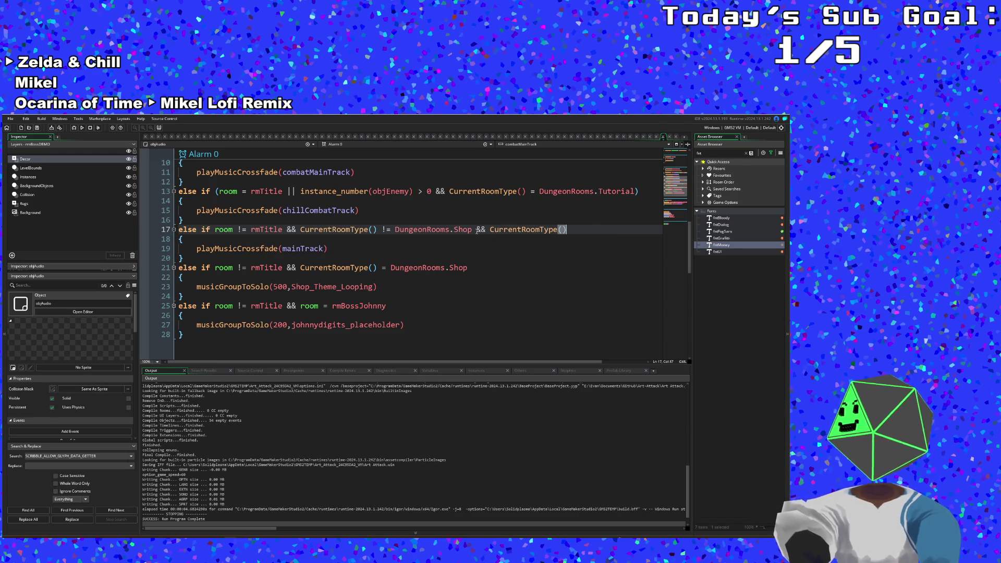
pyautogui.write(' != dung')
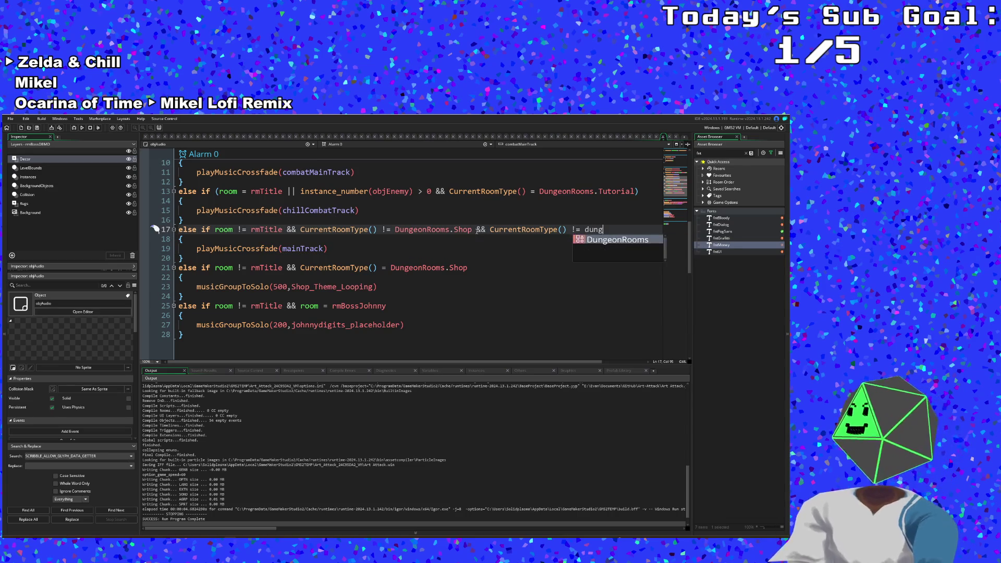
pyautogui.press('Return')
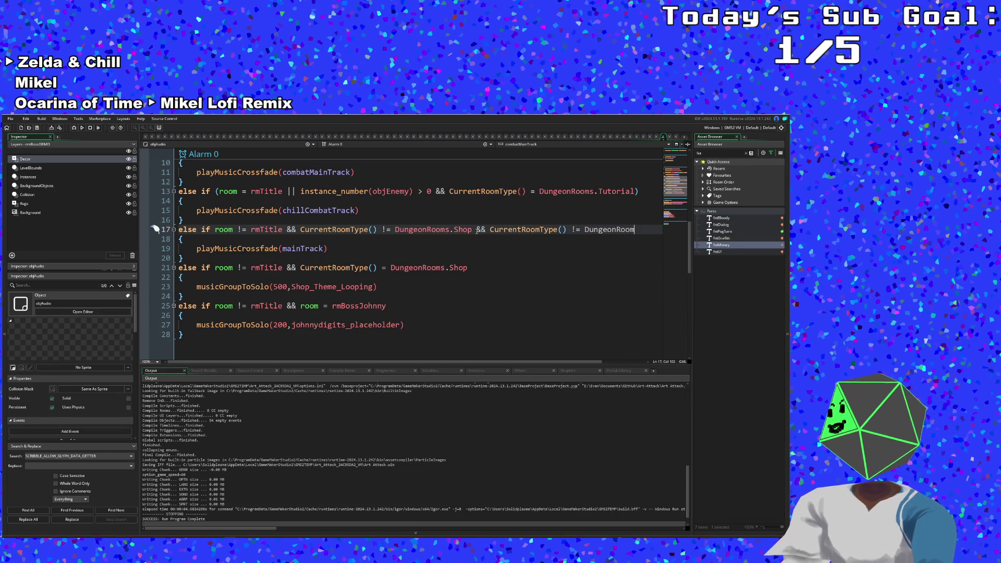
pyautogui.press('BackSpace')
pyautogui.press('BackSpace')
pyautogui.press('BackSpace')
pyautogui.press('BackSpace')
pyautogui.press('BackSpace')
pyautogui.press('BackSpace')
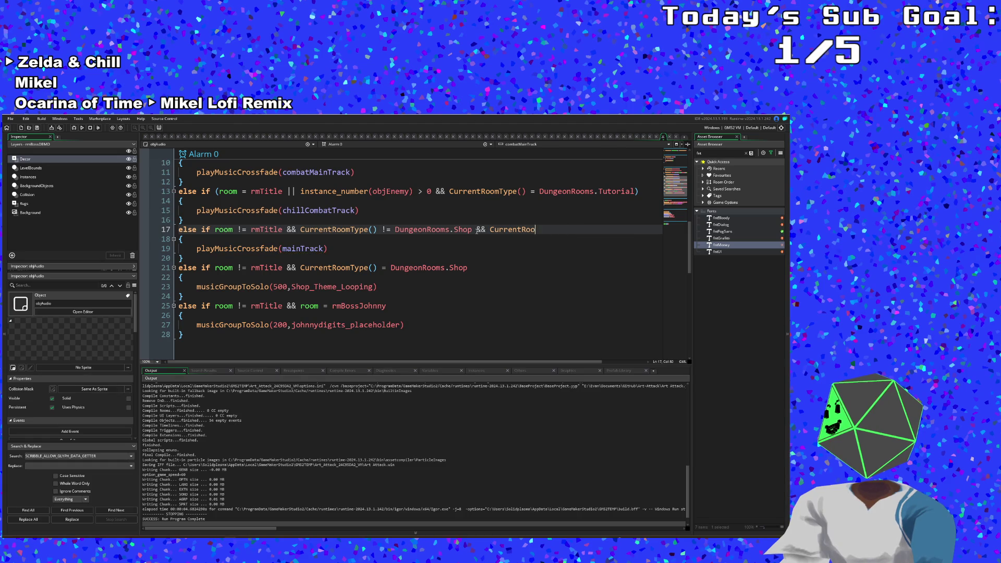
pyautogui.press('BackSpace')
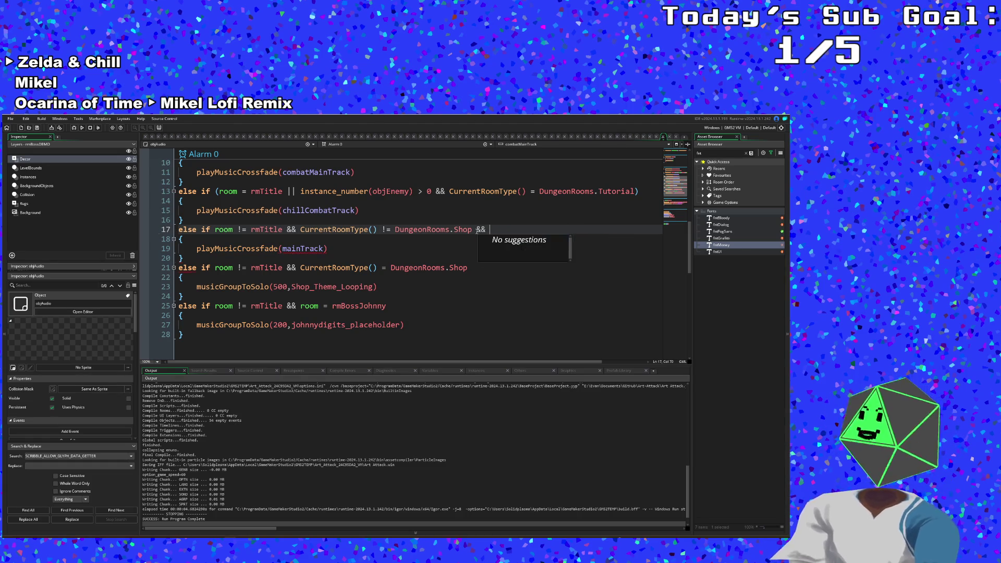
# Step: Append 'room != rmBossJohnny' to line 17's condition instead
pyautogui.write('room != b')
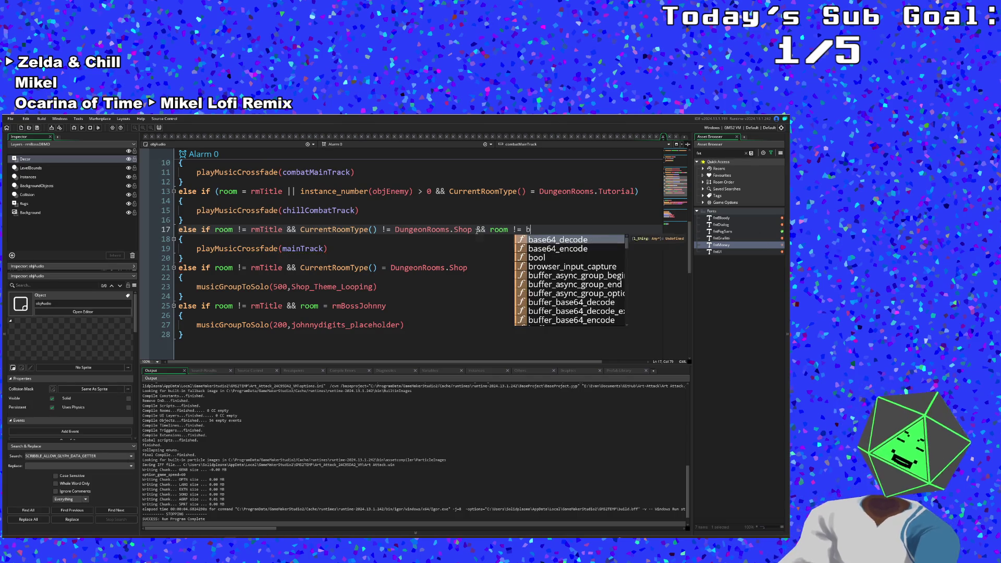
pyautogui.press('BackSpace')
pyautogui.write('rmJoh')
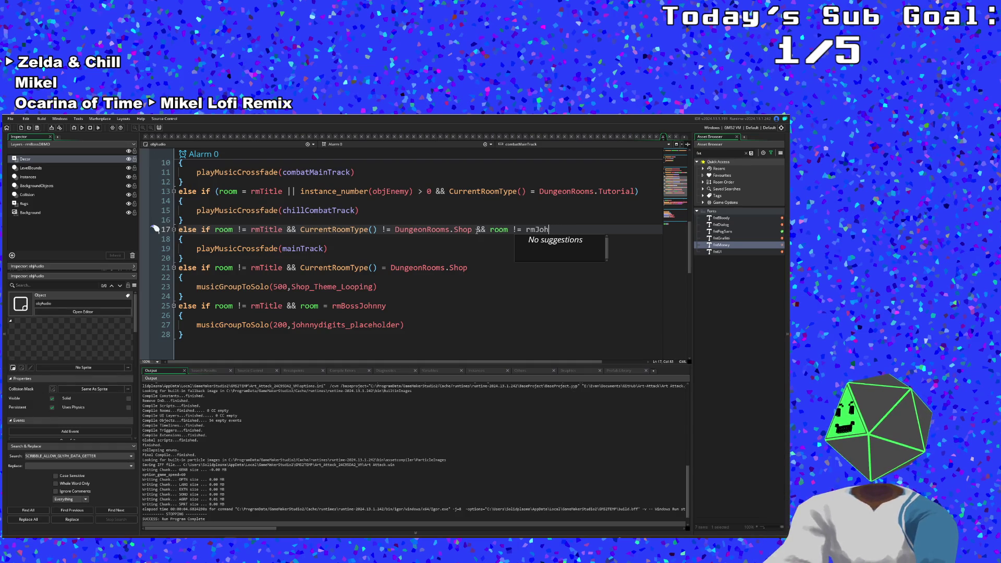
pyautogui.press('BackSpace')
pyautogui.write('m')
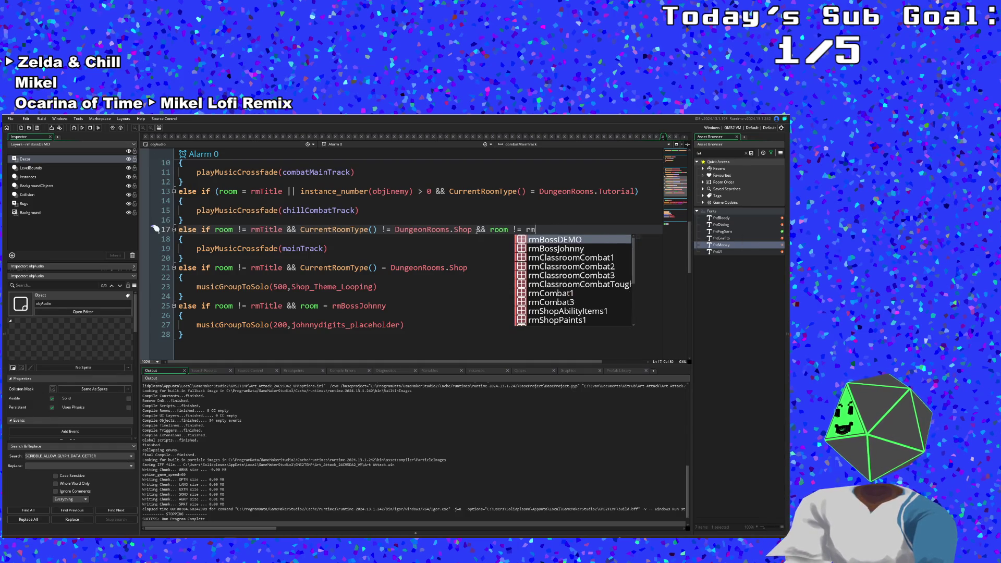
pyautogui.press('Down')
pyautogui.press('Return')
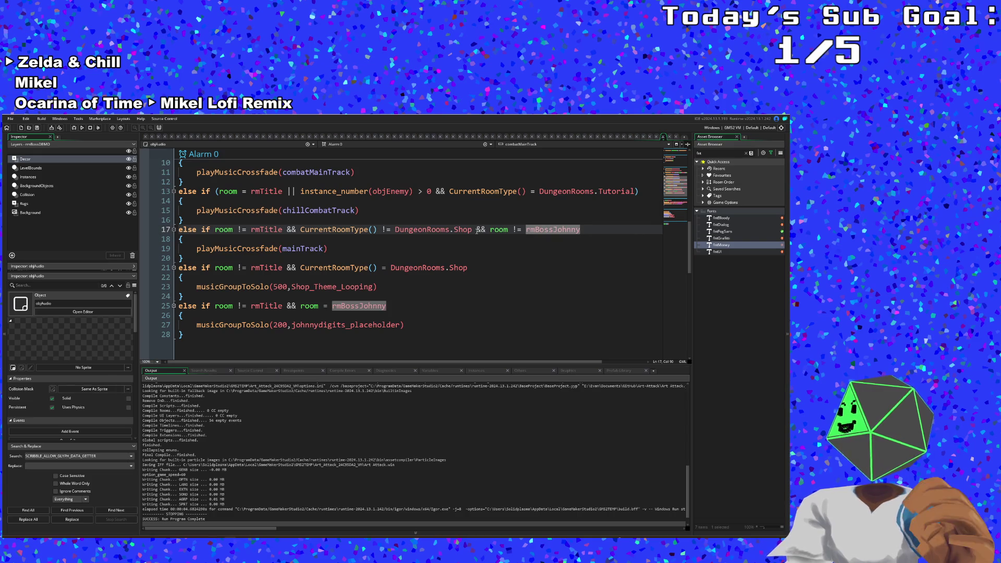
pyautogui.click(426, 294)
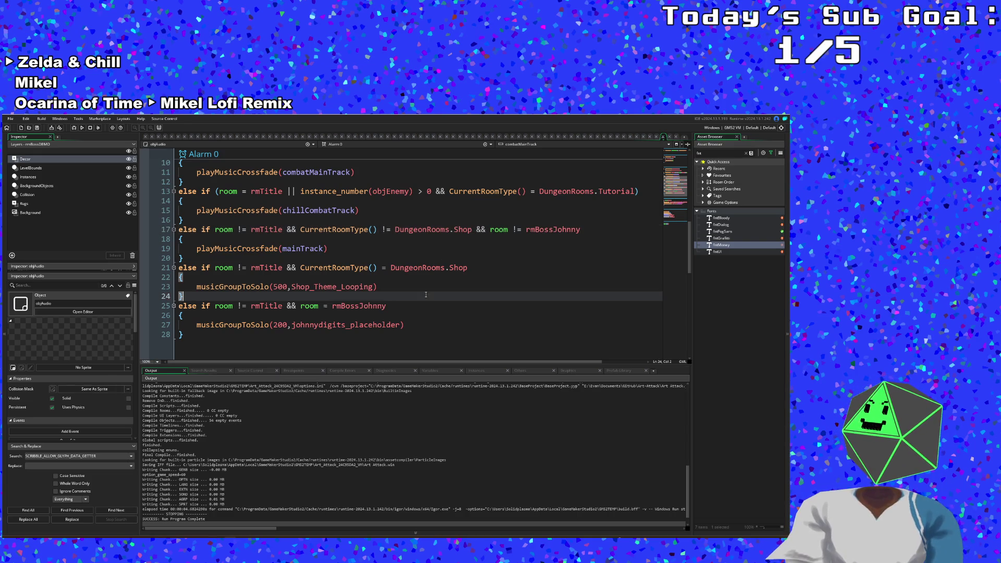
# Step: Save the project and launch a test run
pyautogui.click(15, 120)
pyautogui.click(18, 155)
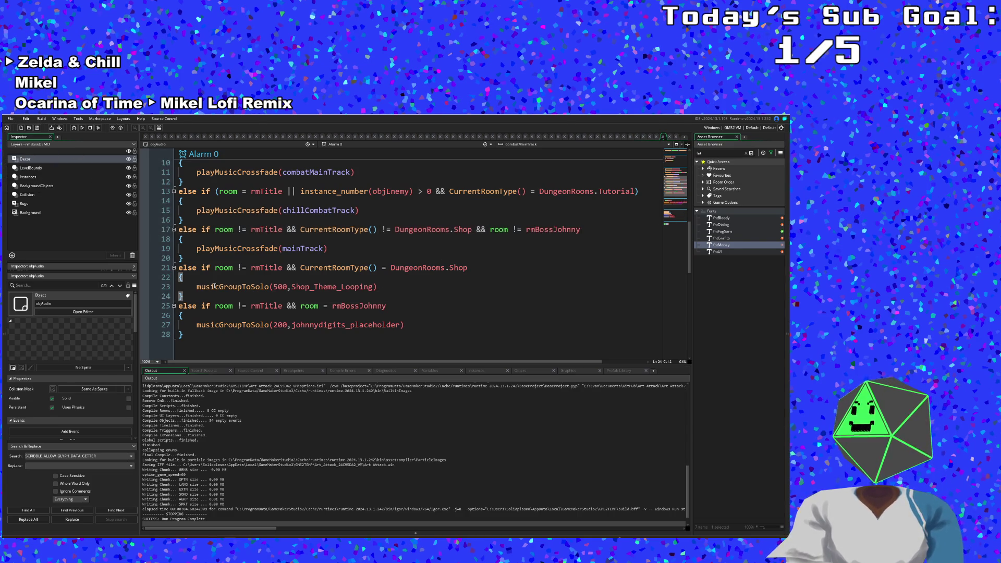
pyautogui.click(81, 129)
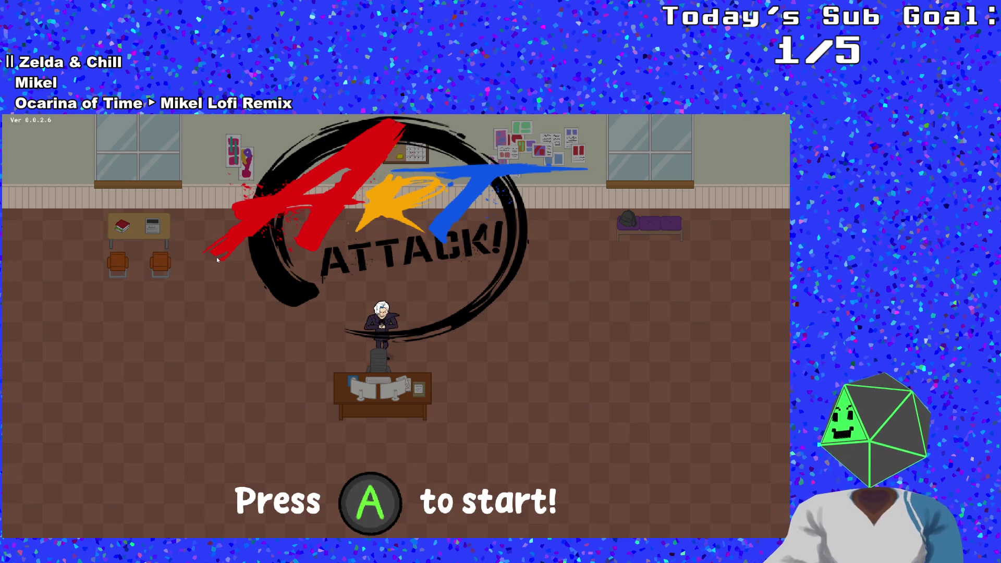
# Step: Start the game from the Art Attack title screen, entering the apartment room
pyautogui.press('Return')
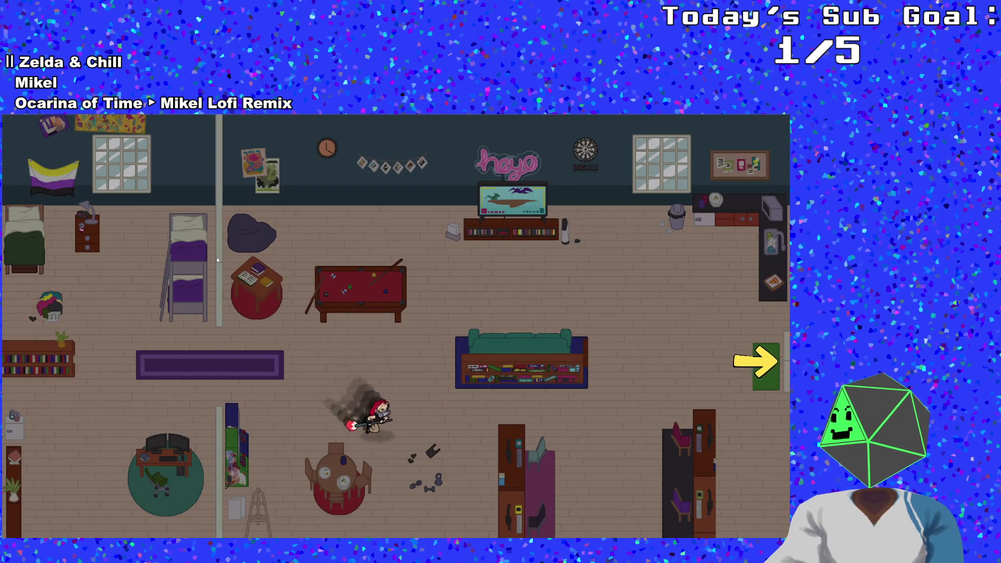
# Step: Walk into the boss room and set paint Color 3 to Maroon in the debug overlay
pyautogui.press('Right')
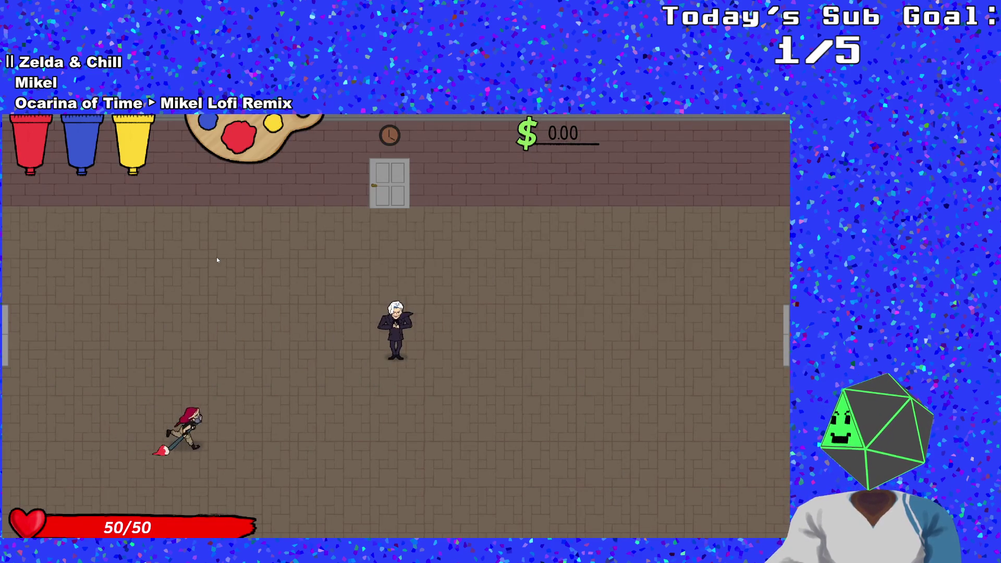
pyautogui.press('F1')
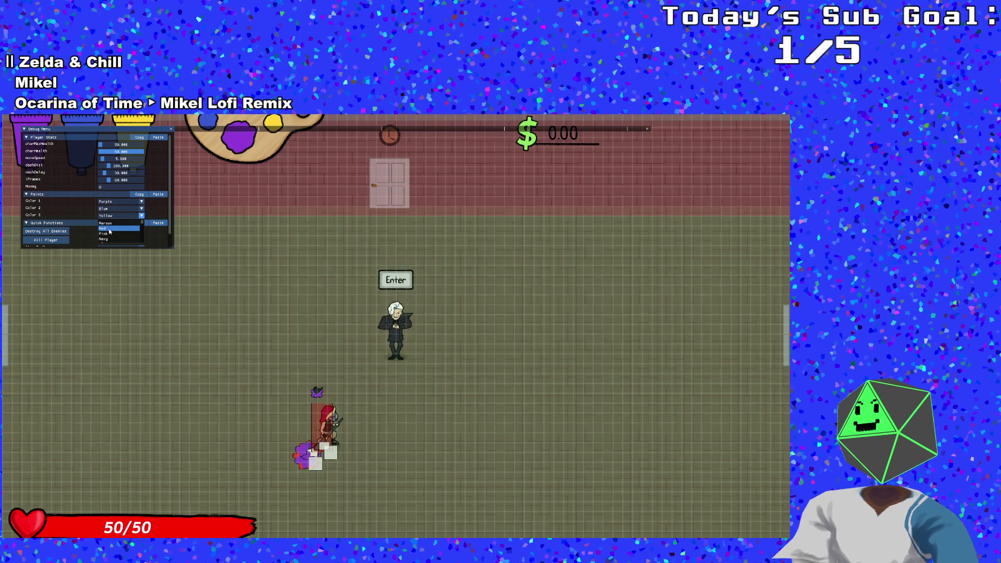
pyautogui.click(104, 224)
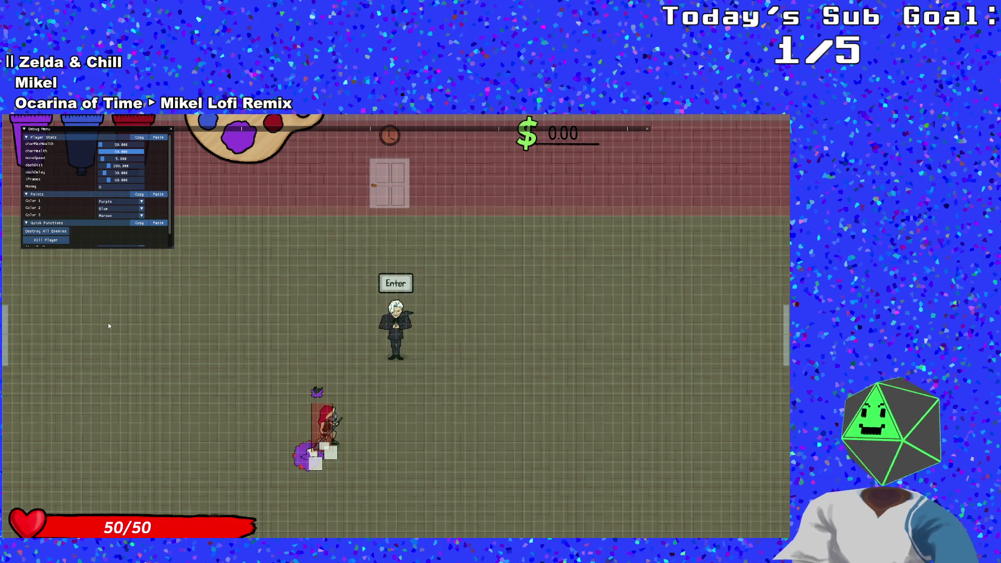
pyautogui.press('`')
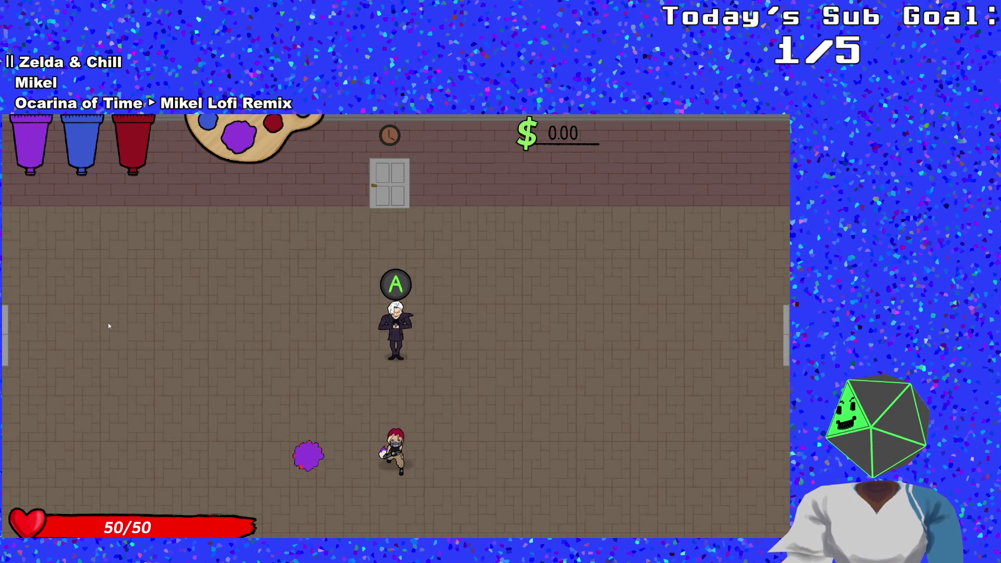
# Step: Talk to Johnny and advance his dialogue with Hue until the screen turns white
pyautogui.press('Up')
pyautogui.press('space')
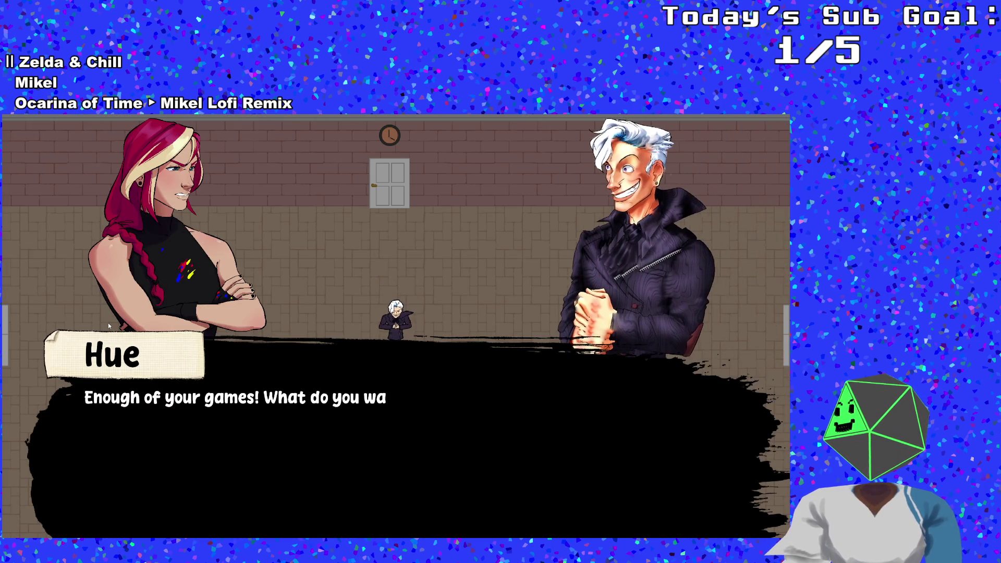
pyautogui.press('space')
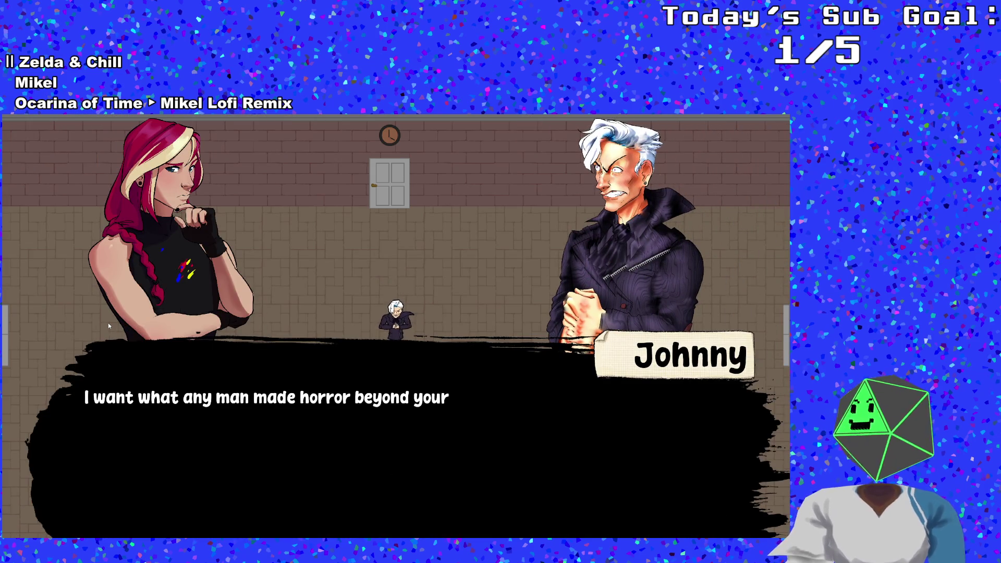
pyautogui.press('space')
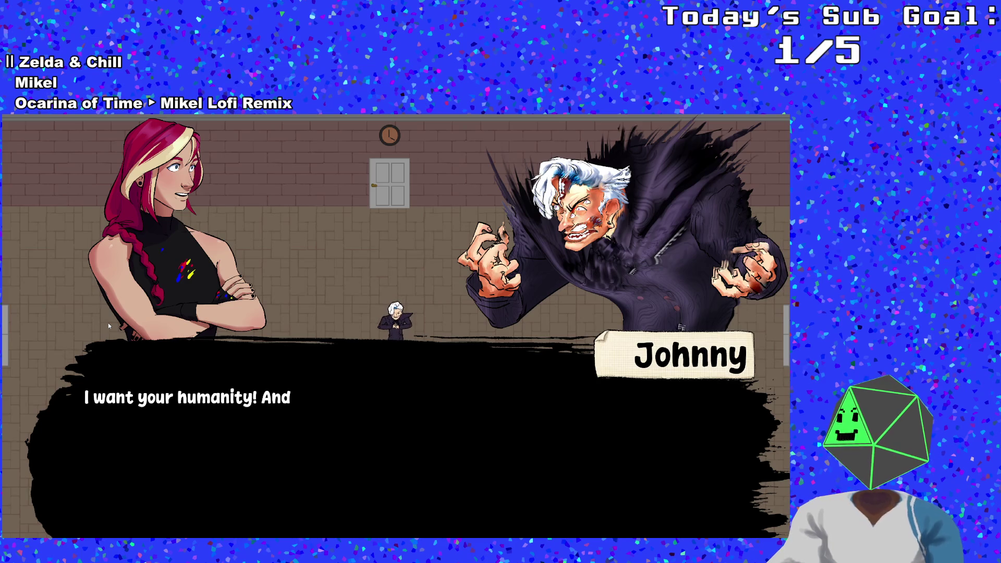
pyautogui.press('space')
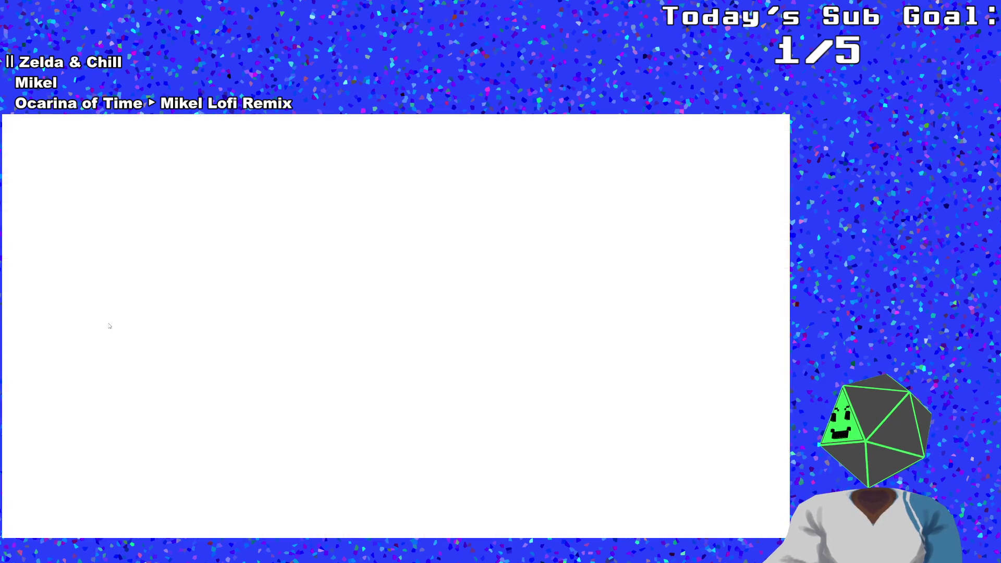
# Step: Run up to the boss head, circle it, then retreat down-left and cross the room
pyautogui.press('s')
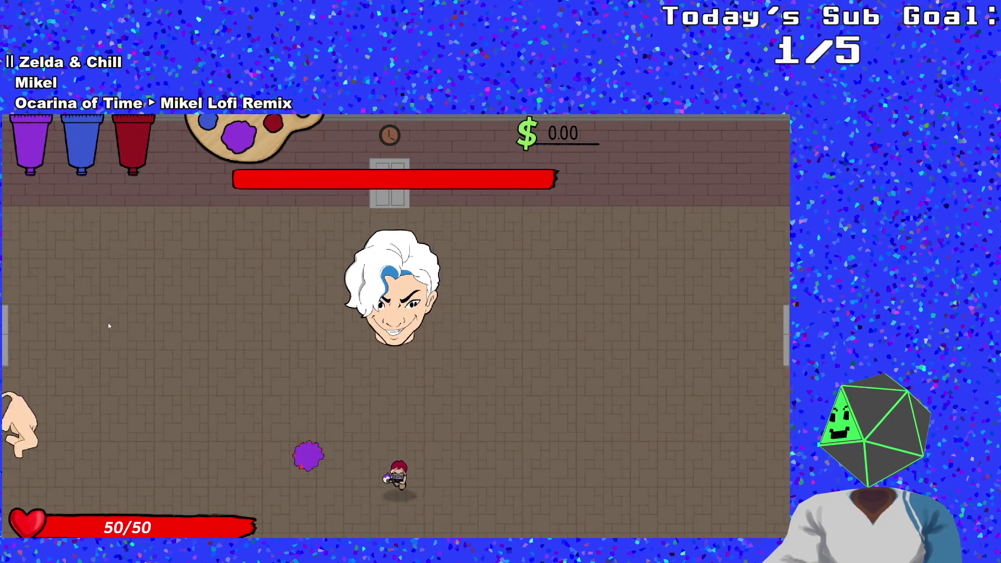
pyautogui.press('w')
pyautogui.press('a')
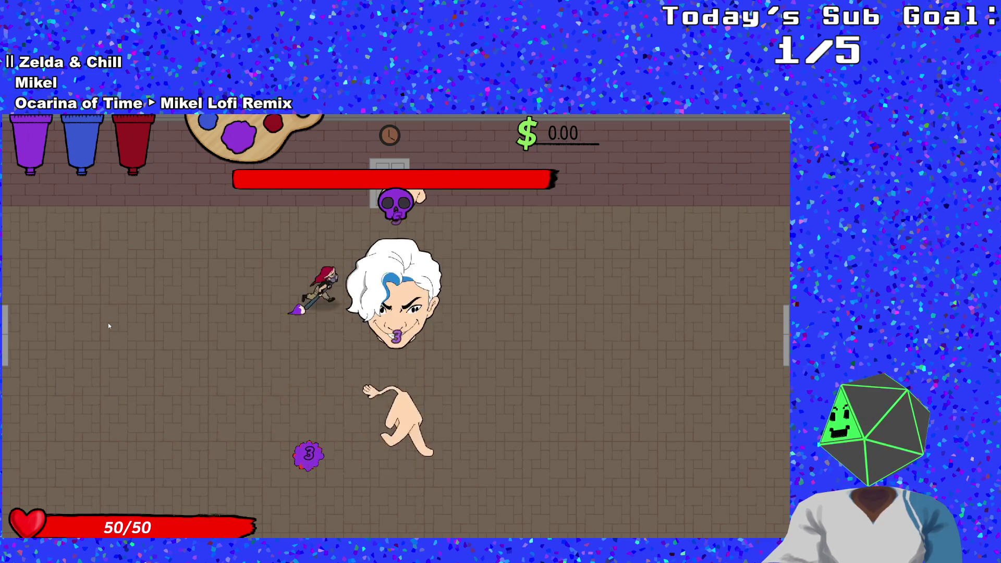
pyautogui.press('d')
pyautogui.press('a')
pyautogui.press('s')
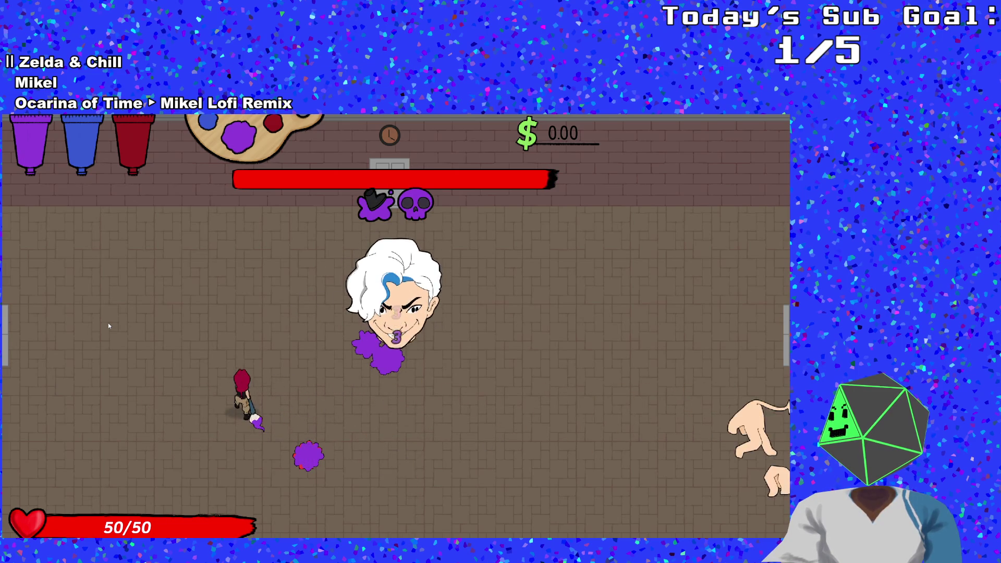
pyautogui.press('d')
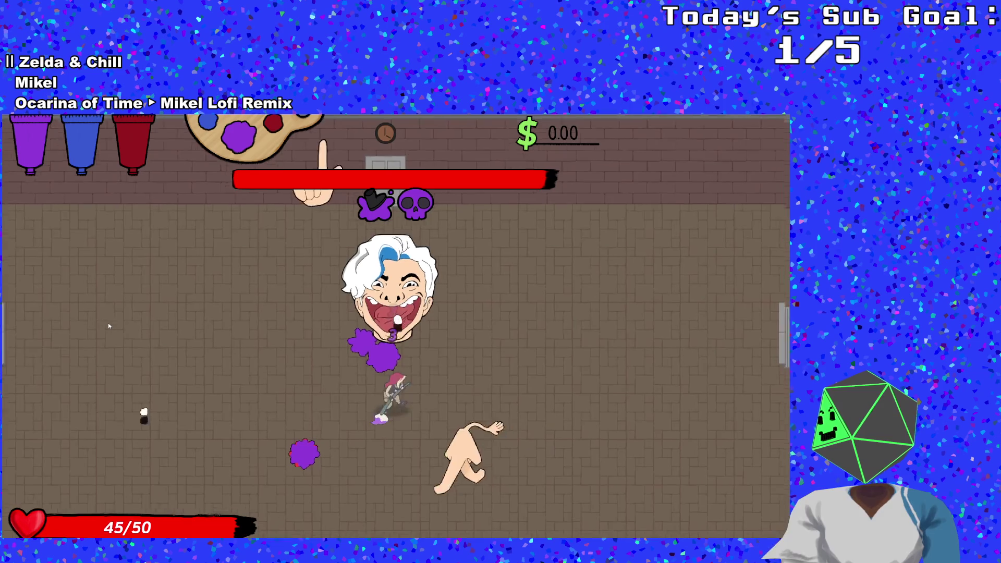
pyautogui.press('a')
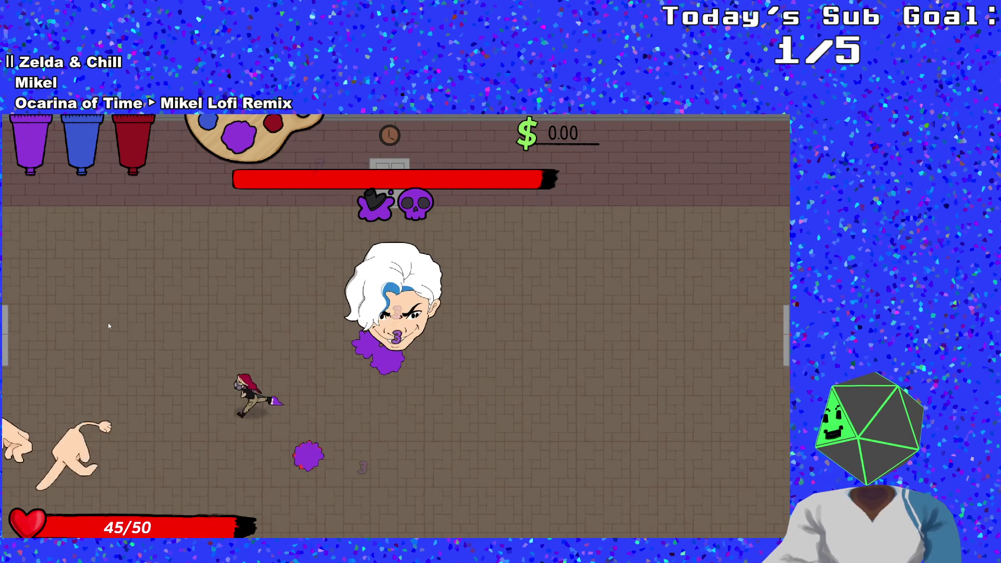
pyautogui.press('d')
pyautogui.press('s')
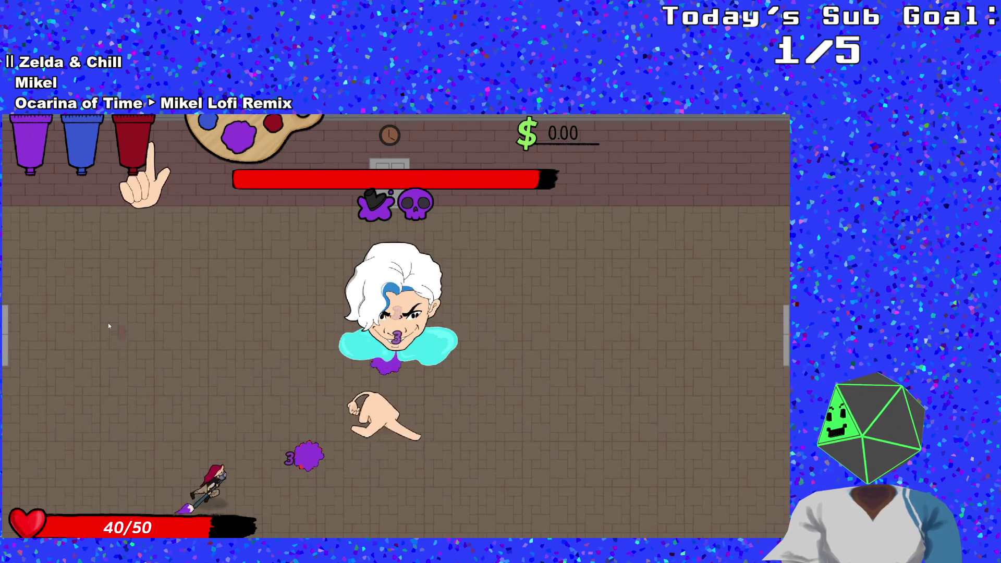
# Step: Fire a paint shot left, dash right away from the hands, then close in on the boss
pyautogui.click(109, 326)
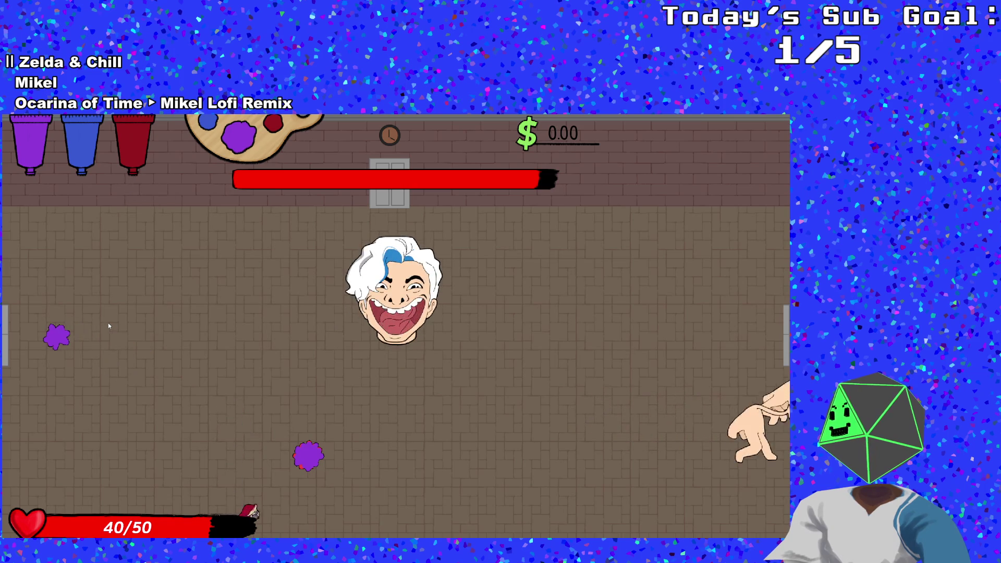
pyautogui.press('d')
pyautogui.press('space')
pyautogui.press('w')
pyautogui.press('d')
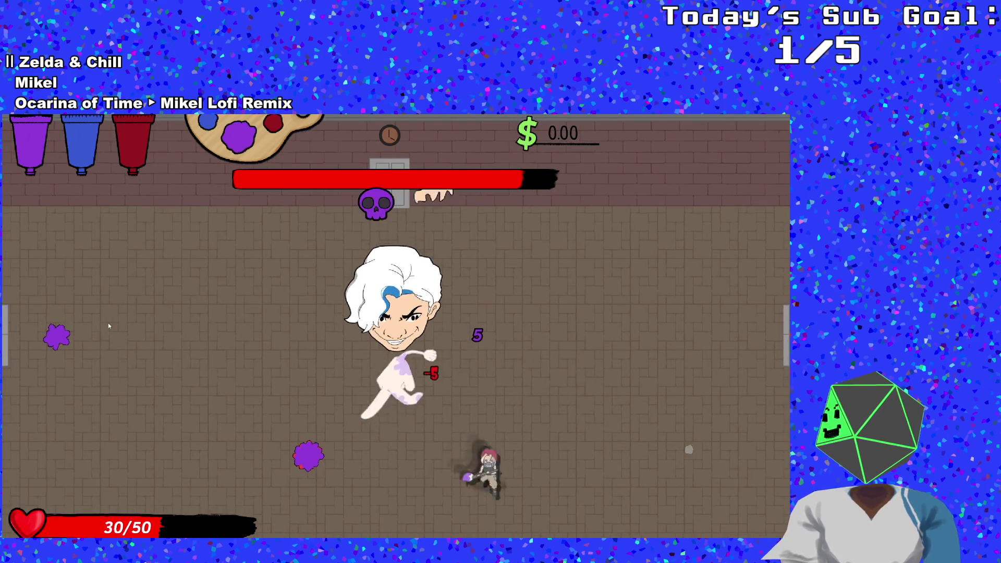
pyautogui.press('a')
pyautogui.press('d')
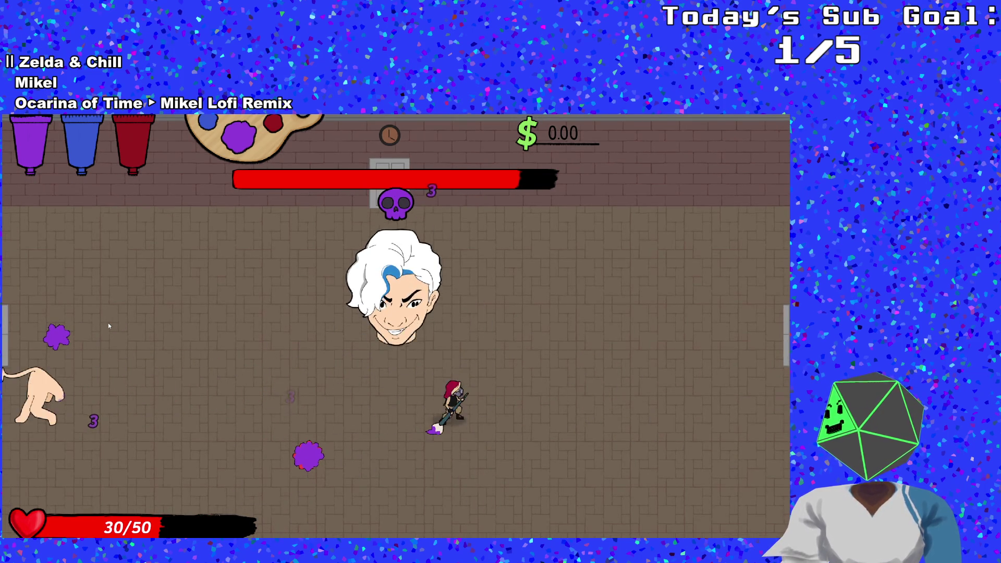
pyautogui.press('d')
pyautogui.press('w')
pyautogui.press('a')
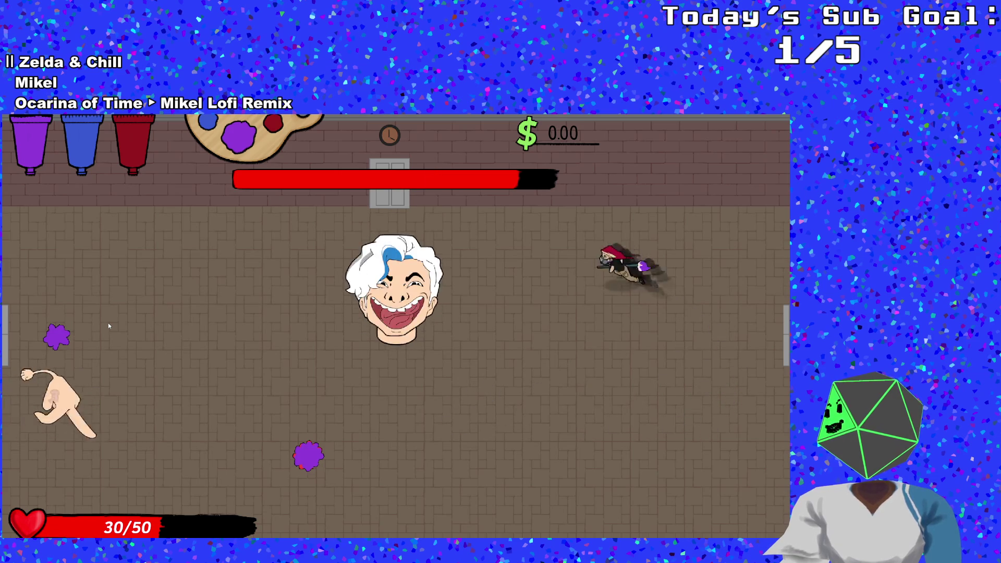
pyautogui.press('a')
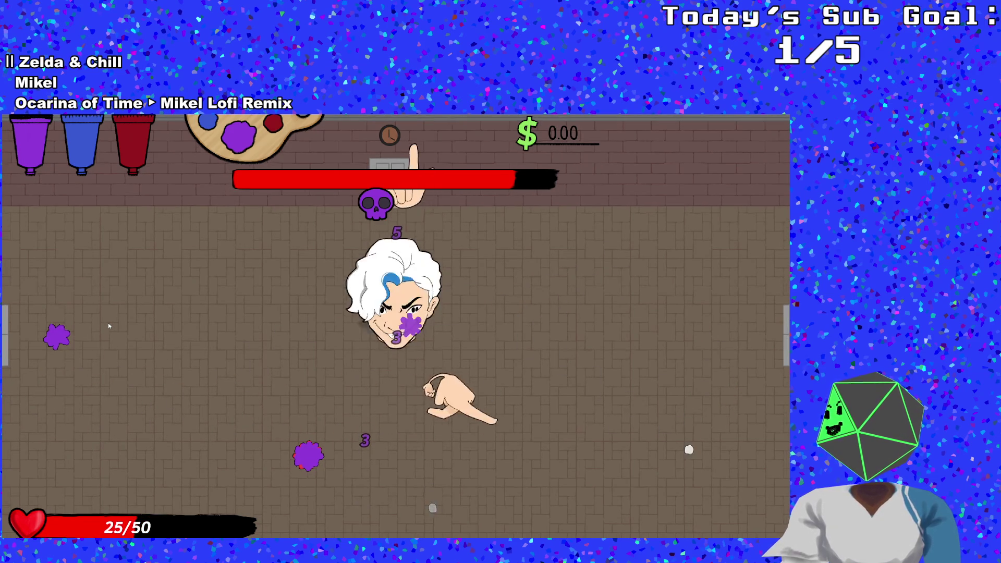
# Step: Dodge around the boss, weaving left, down, right and up to avoid the hand creatures
pyautogui.press('a')
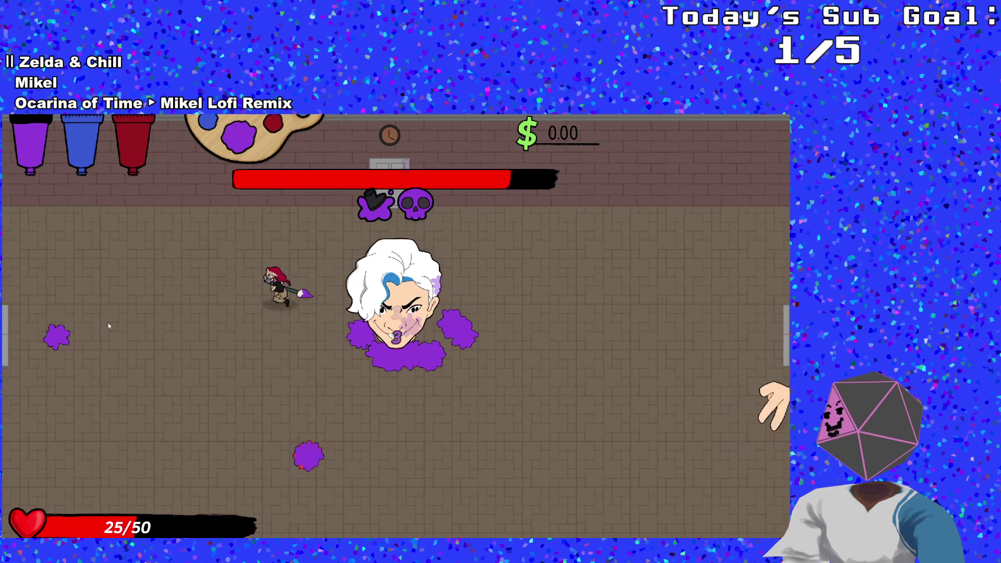
pyautogui.press('s')
pyautogui.press('d')
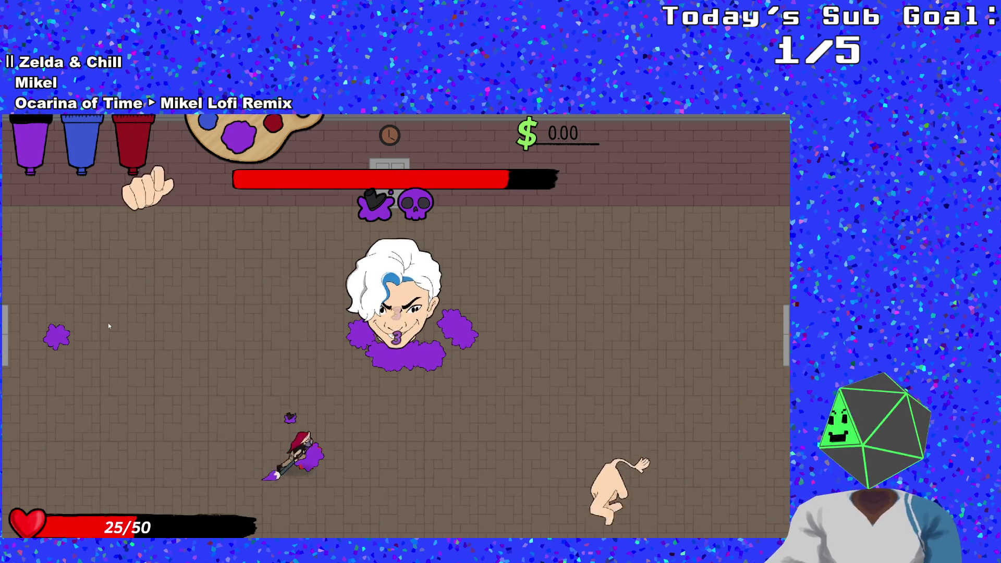
pyautogui.press('w')
pyautogui.press('a')
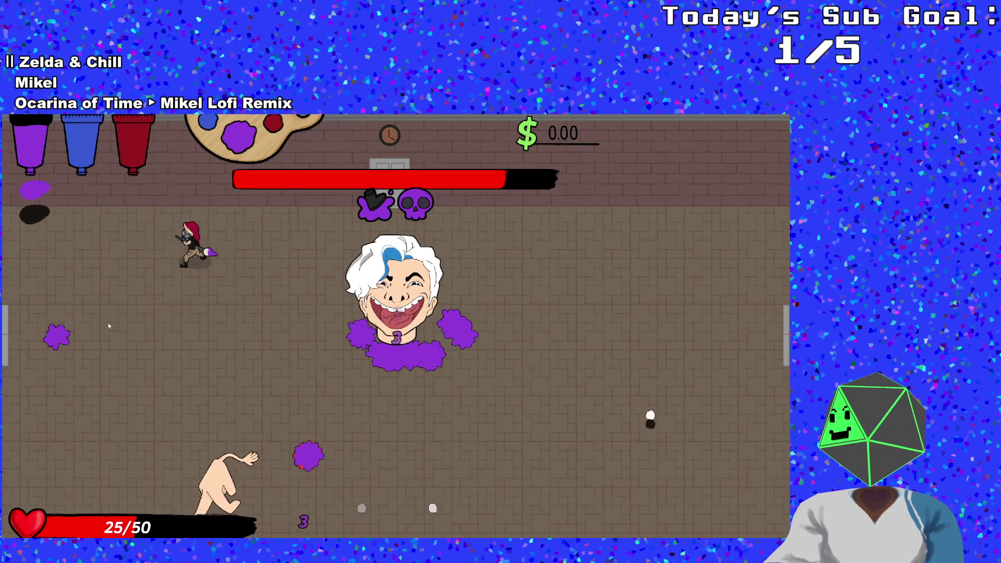
pyautogui.press('s')
pyautogui.press('s')
pyautogui.press('a')
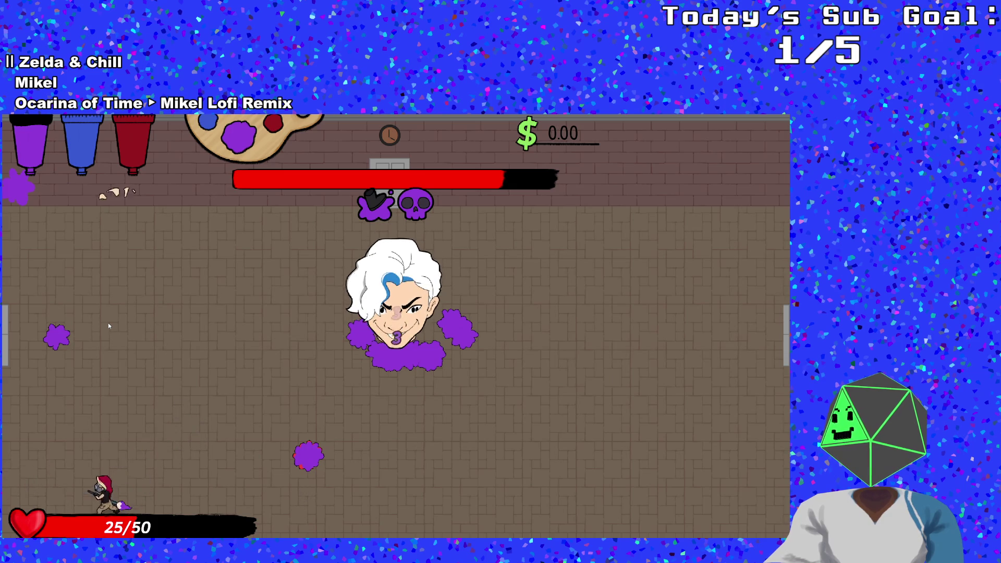
# Step: Run along the bottom and top of the room, then move down beside the boss
pyautogui.press('d')
pyautogui.press('w')
pyautogui.press('d')
pyautogui.press('a')
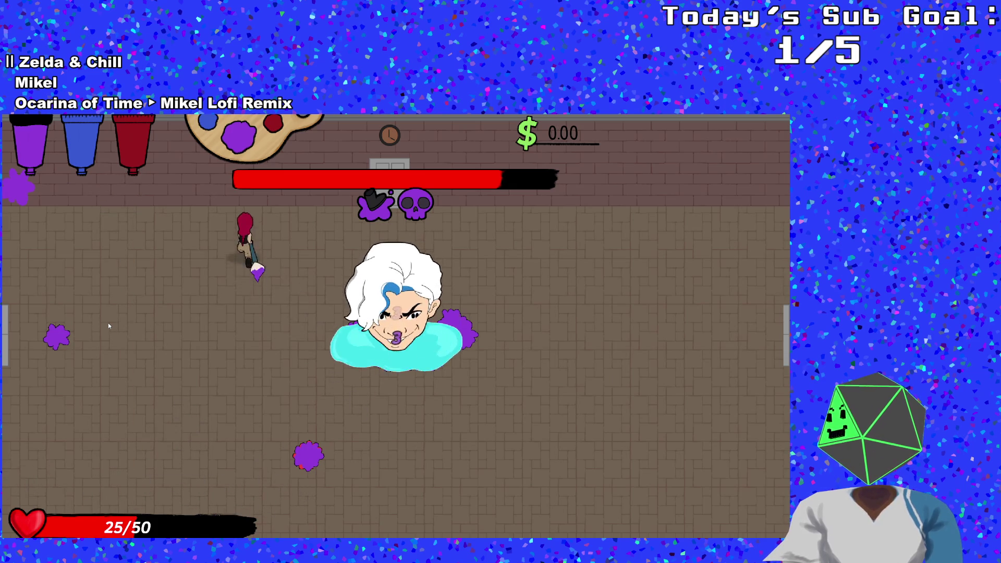
pyautogui.press('d')
pyautogui.press('d')
pyautogui.press('s')
pyautogui.press('a')
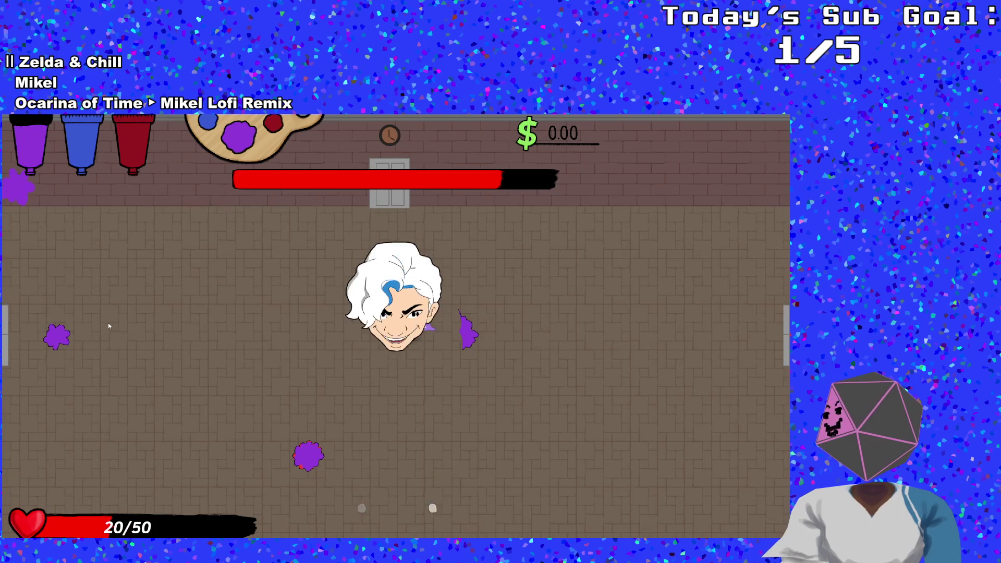
pyautogui.press('a')
# Step: Switch the active paint from blue to red and attack the boss from both sides
pyautogui.press('e')
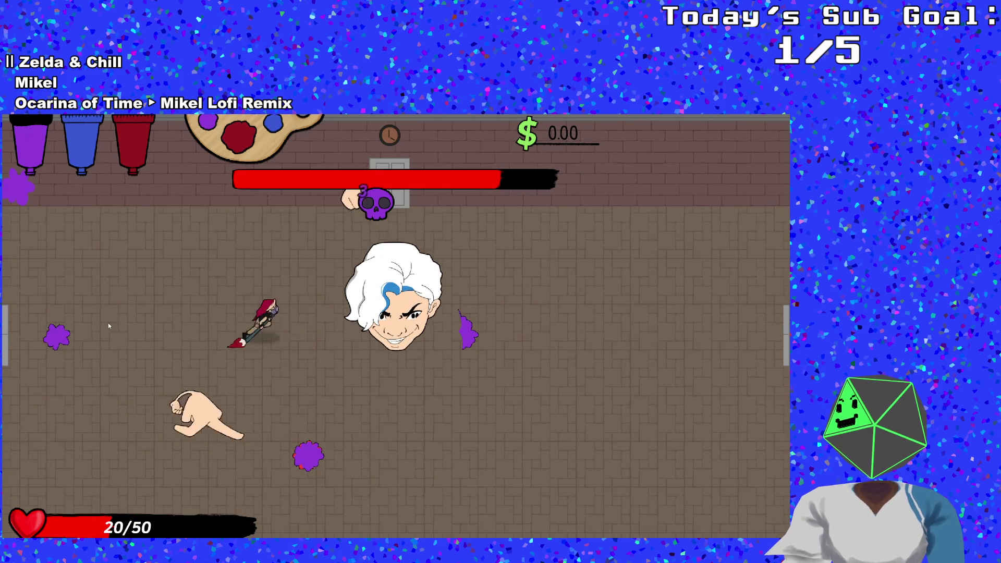
pyautogui.press('d')
pyautogui.press('d')
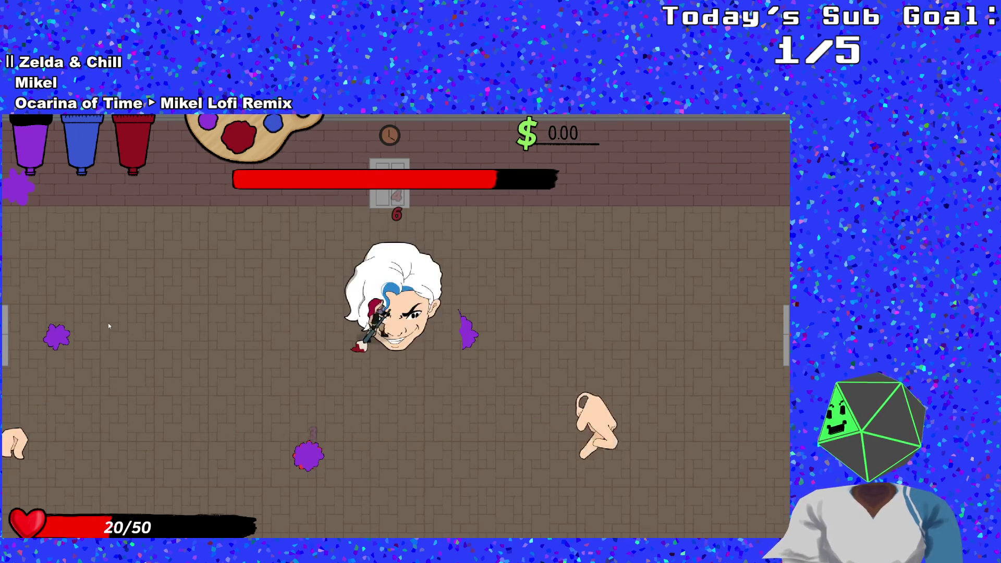
pyautogui.press('a')
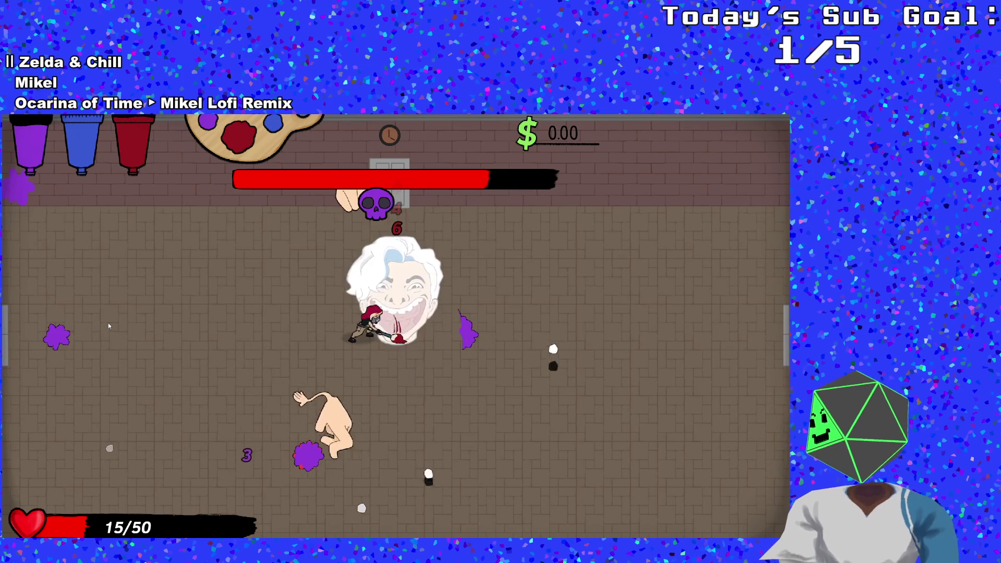
pyautogui.press('d')
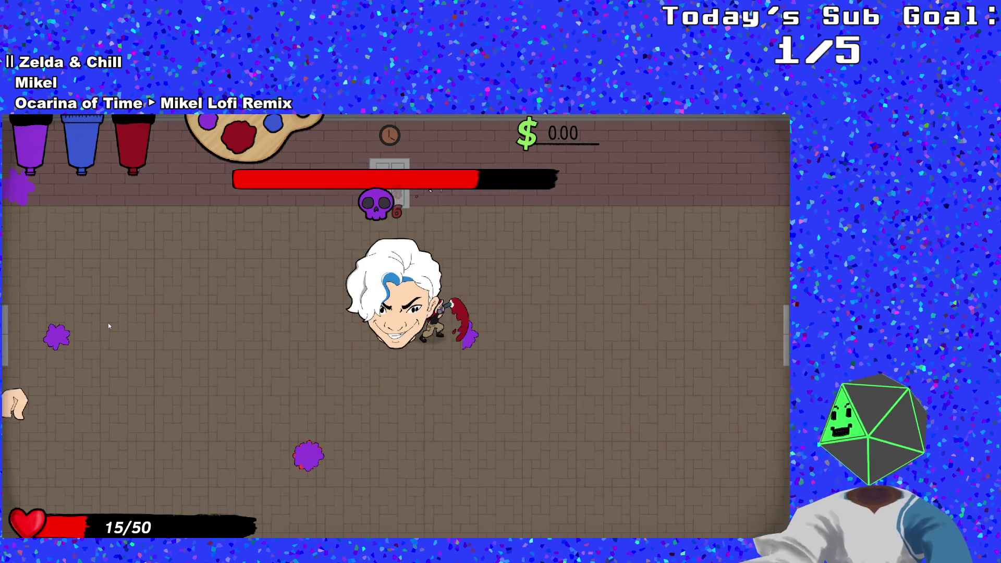
# Step: Attack from the boss's left until its health empties and DIGITS DEFEATED shows, player at 18/50
pyautogui.press('a')
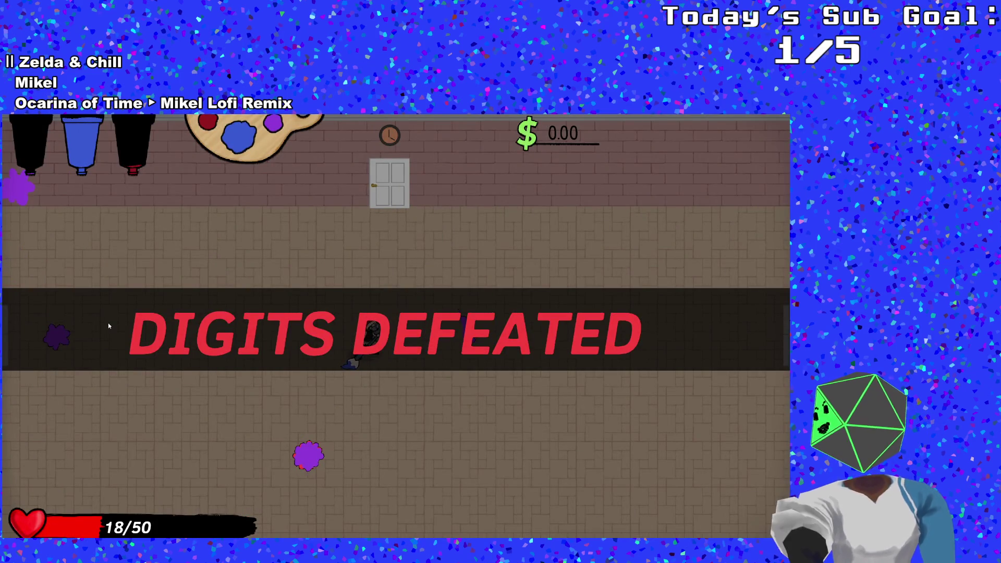
# Step: Walk around beneath the DIGITS DEFEATED banner until the Ver 0.0.2.6 title room loads
pyautogui.press('s')
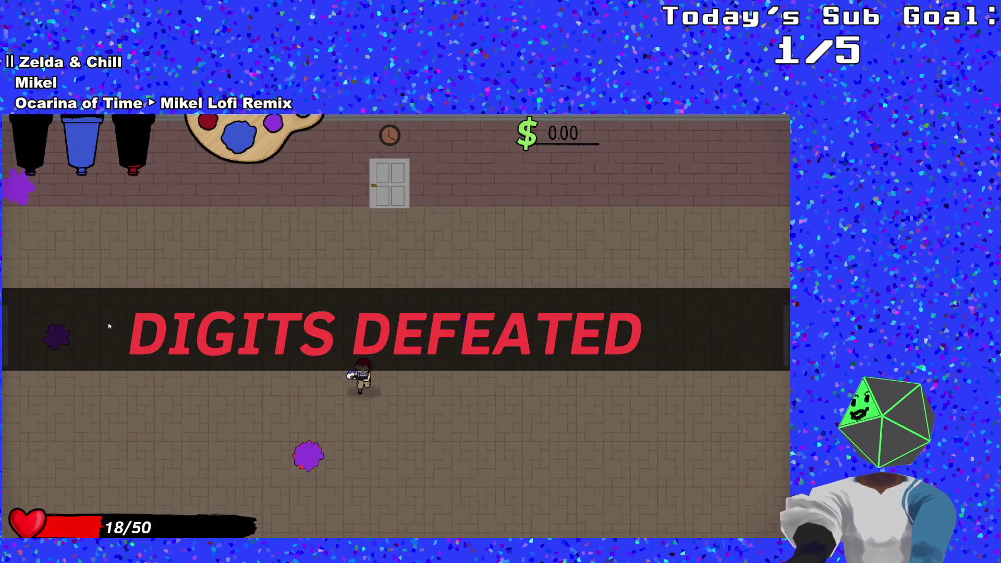
pyautogui.press('a')
pyautogui.press('w')
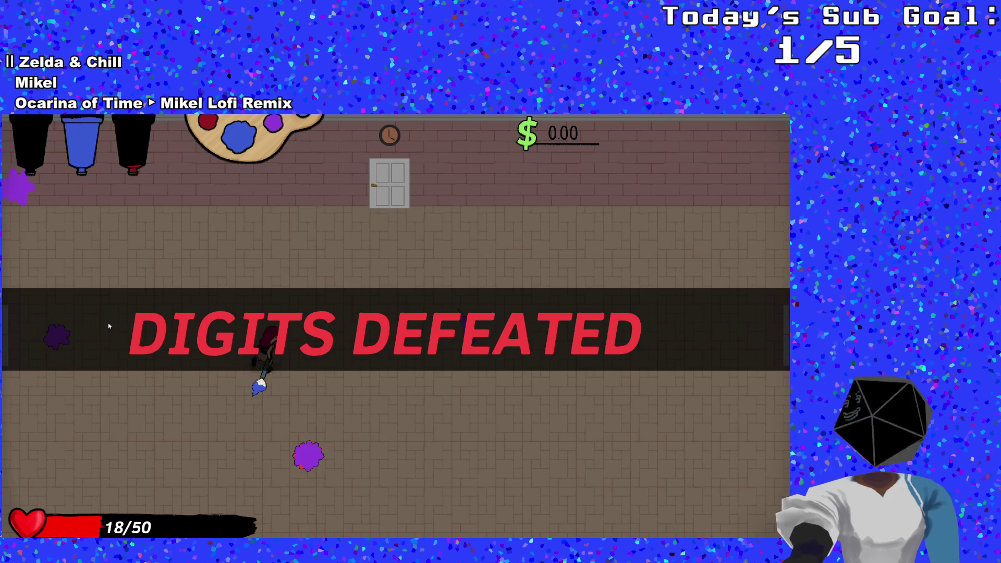
pyautogui.press('d')
pyautogui.press('d')
pyautogui.press('s')
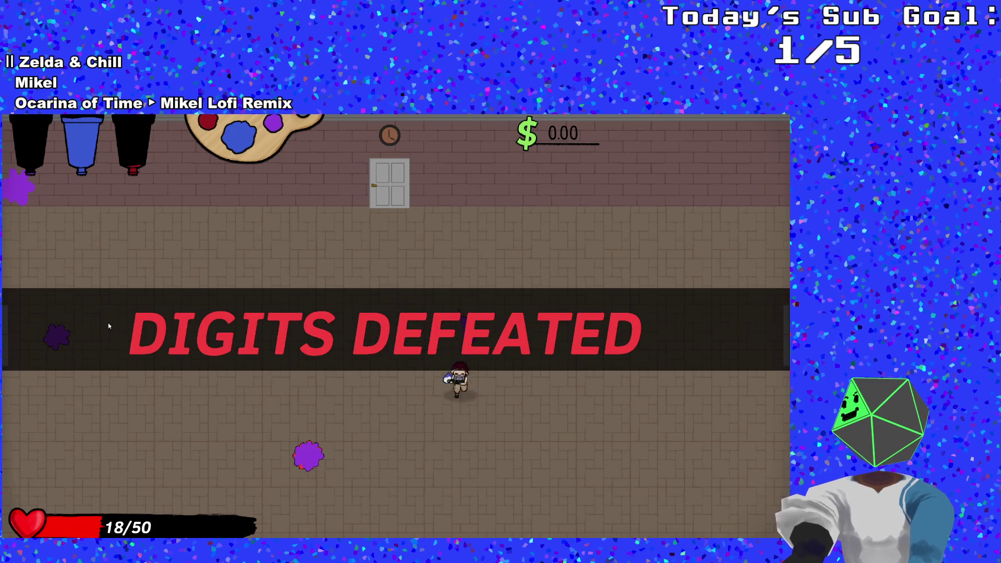
pyautogui.press('a')
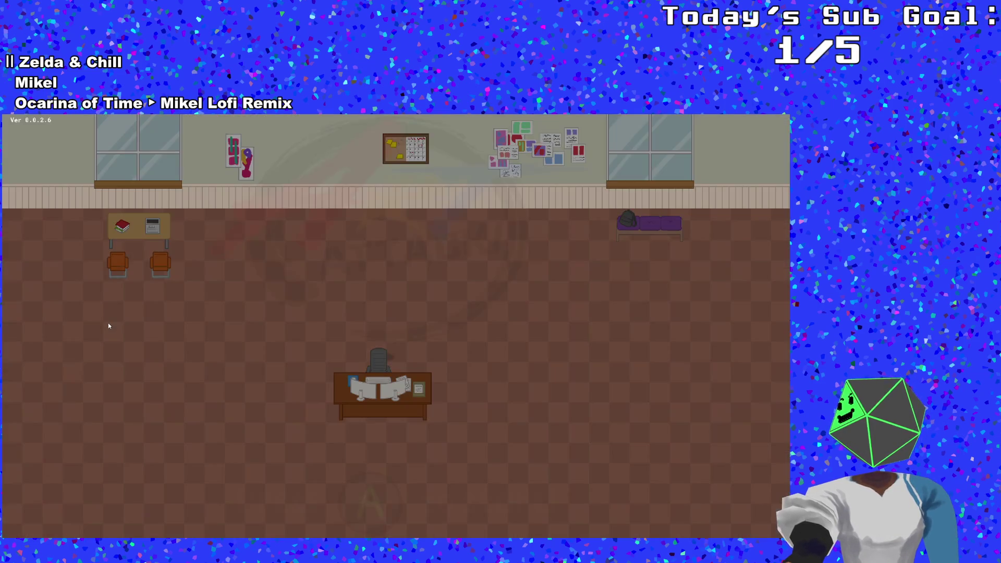
# Step: Quit the Art Attack test run with Escape, returning to the IDE's output log
pyautogui.press('Escape')
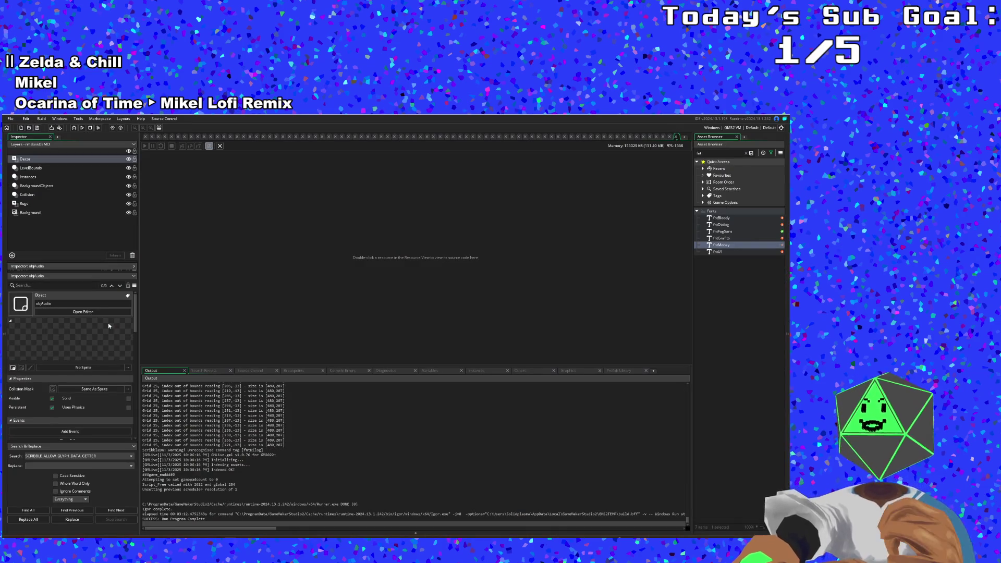